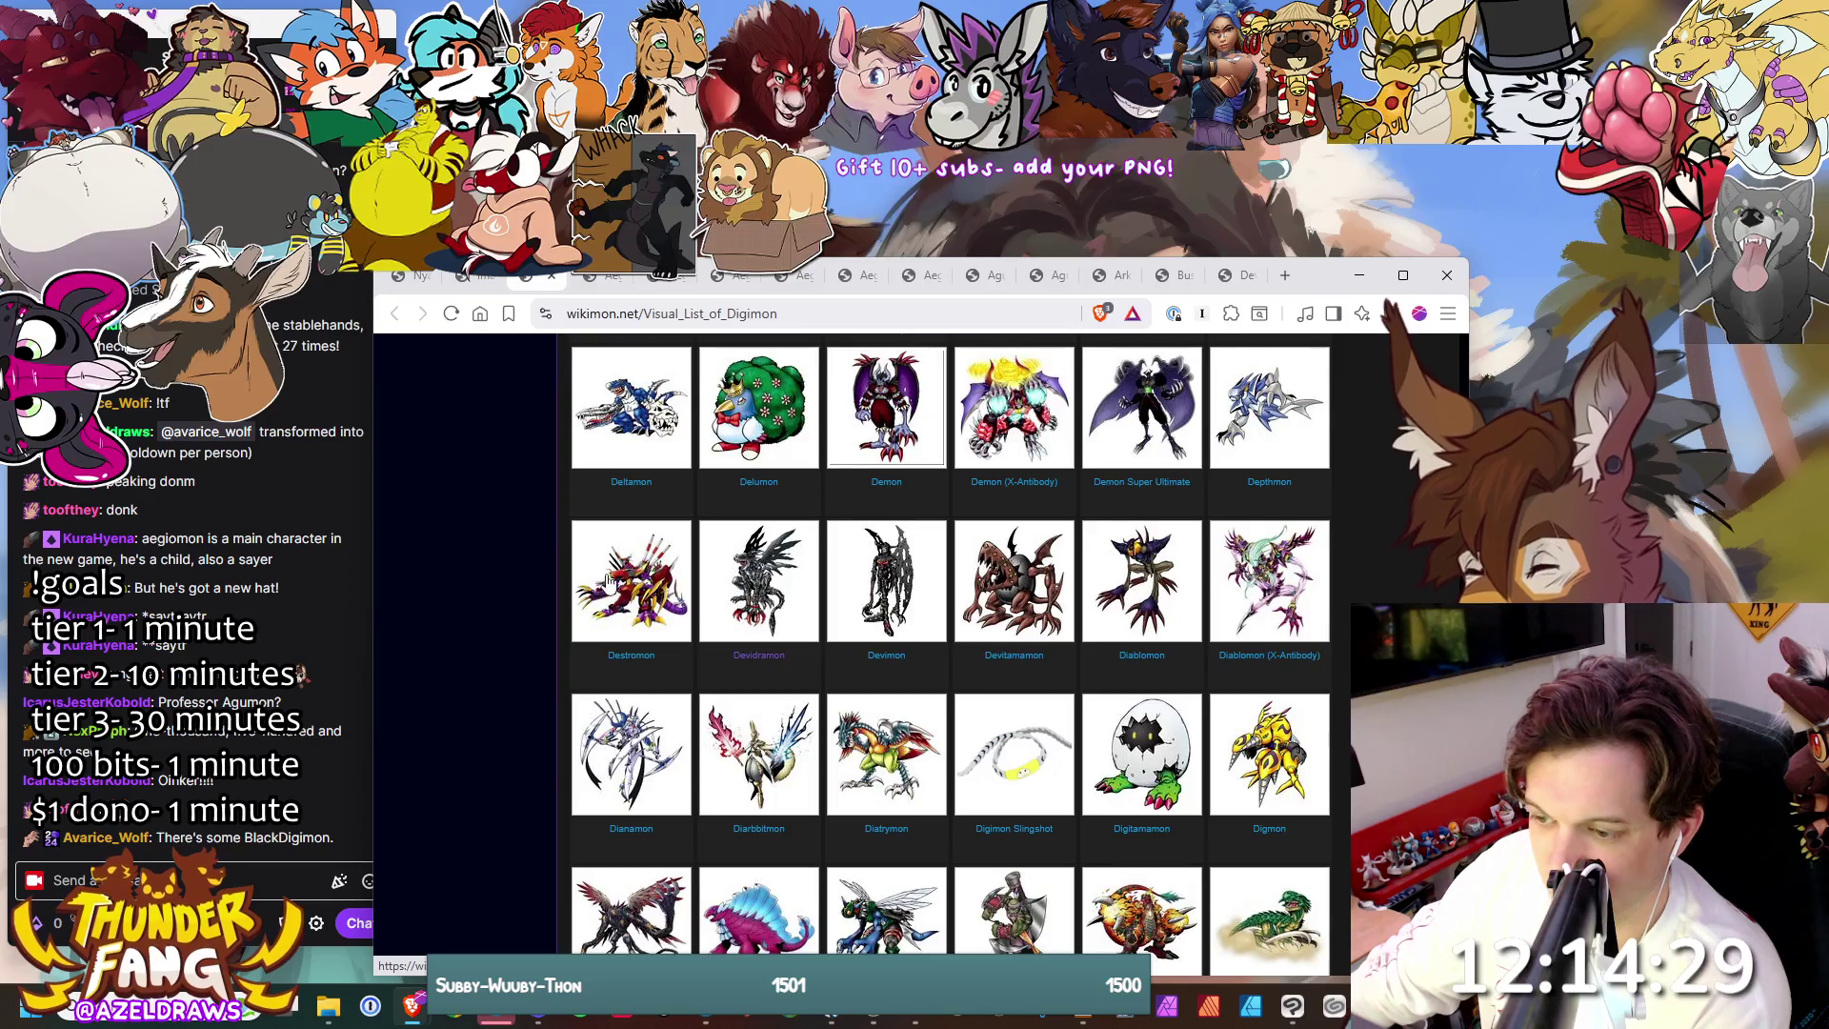
# - Browse down the Visual List of Digimon gallery to its end at Zurumon
pyautogui.scroll(-8, 654, 622)
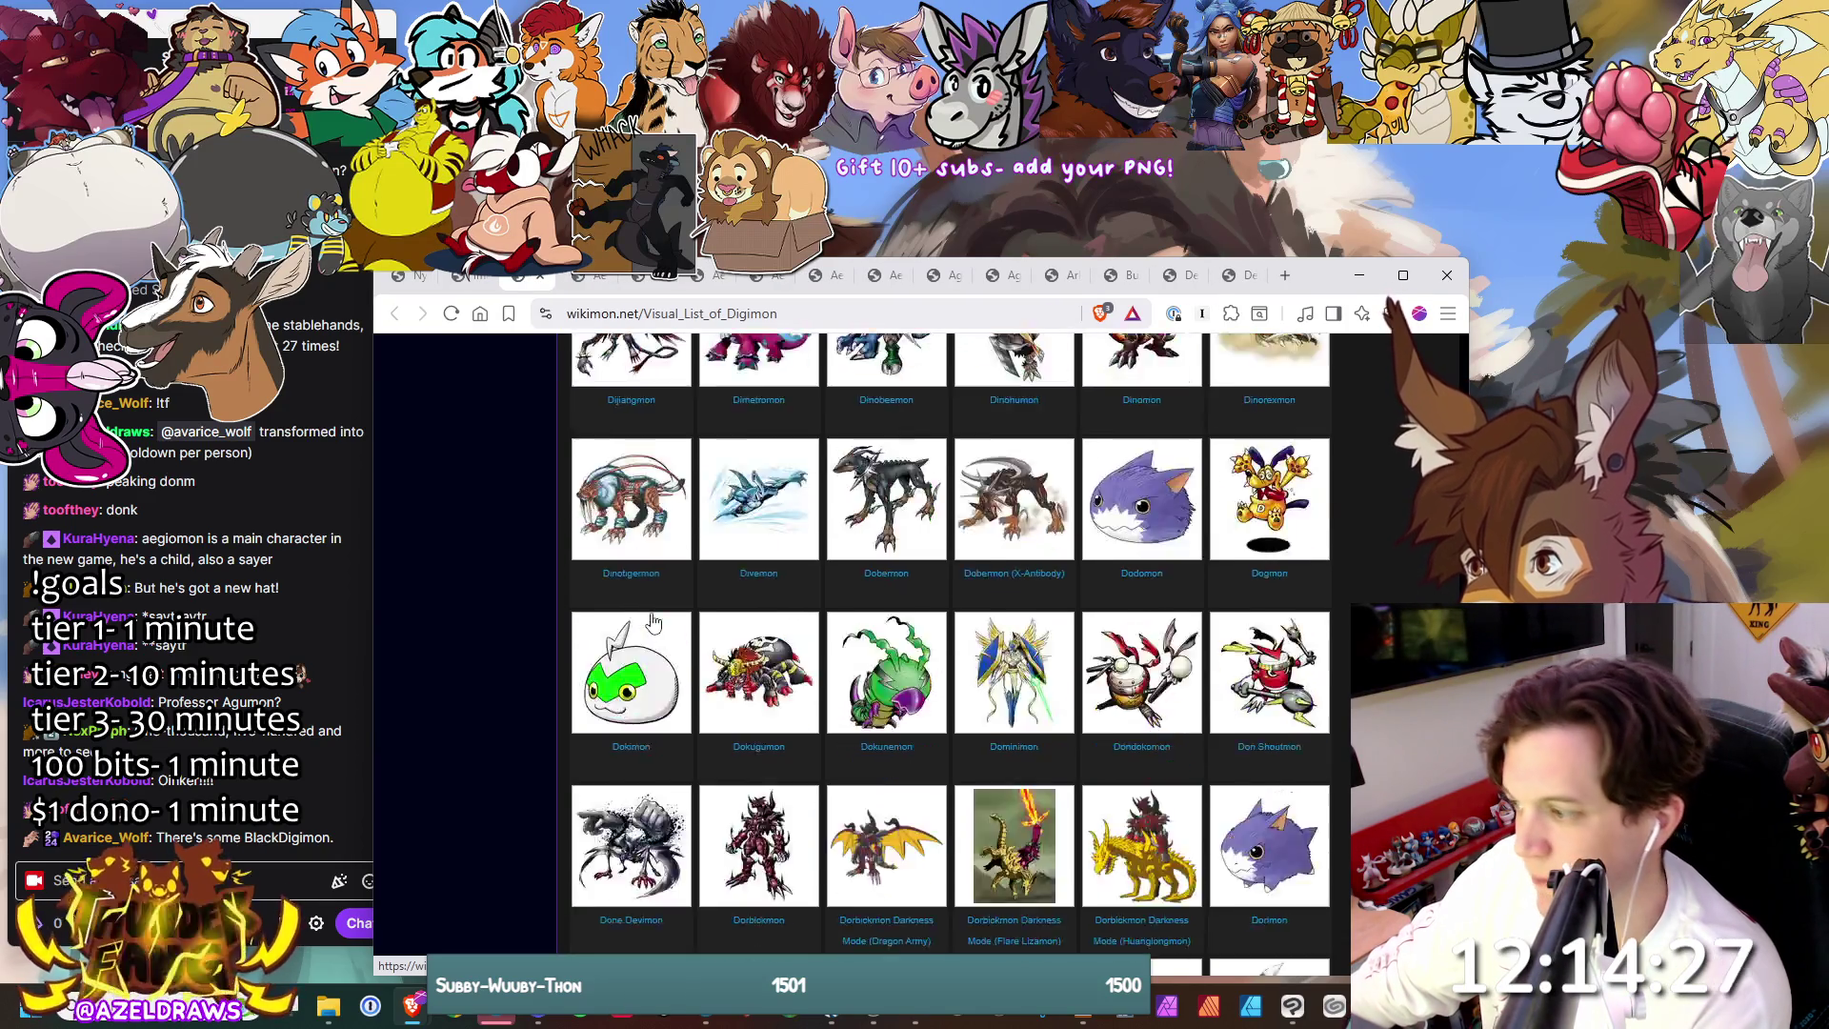
pyautogui.scroll(-10, 1235, 778)
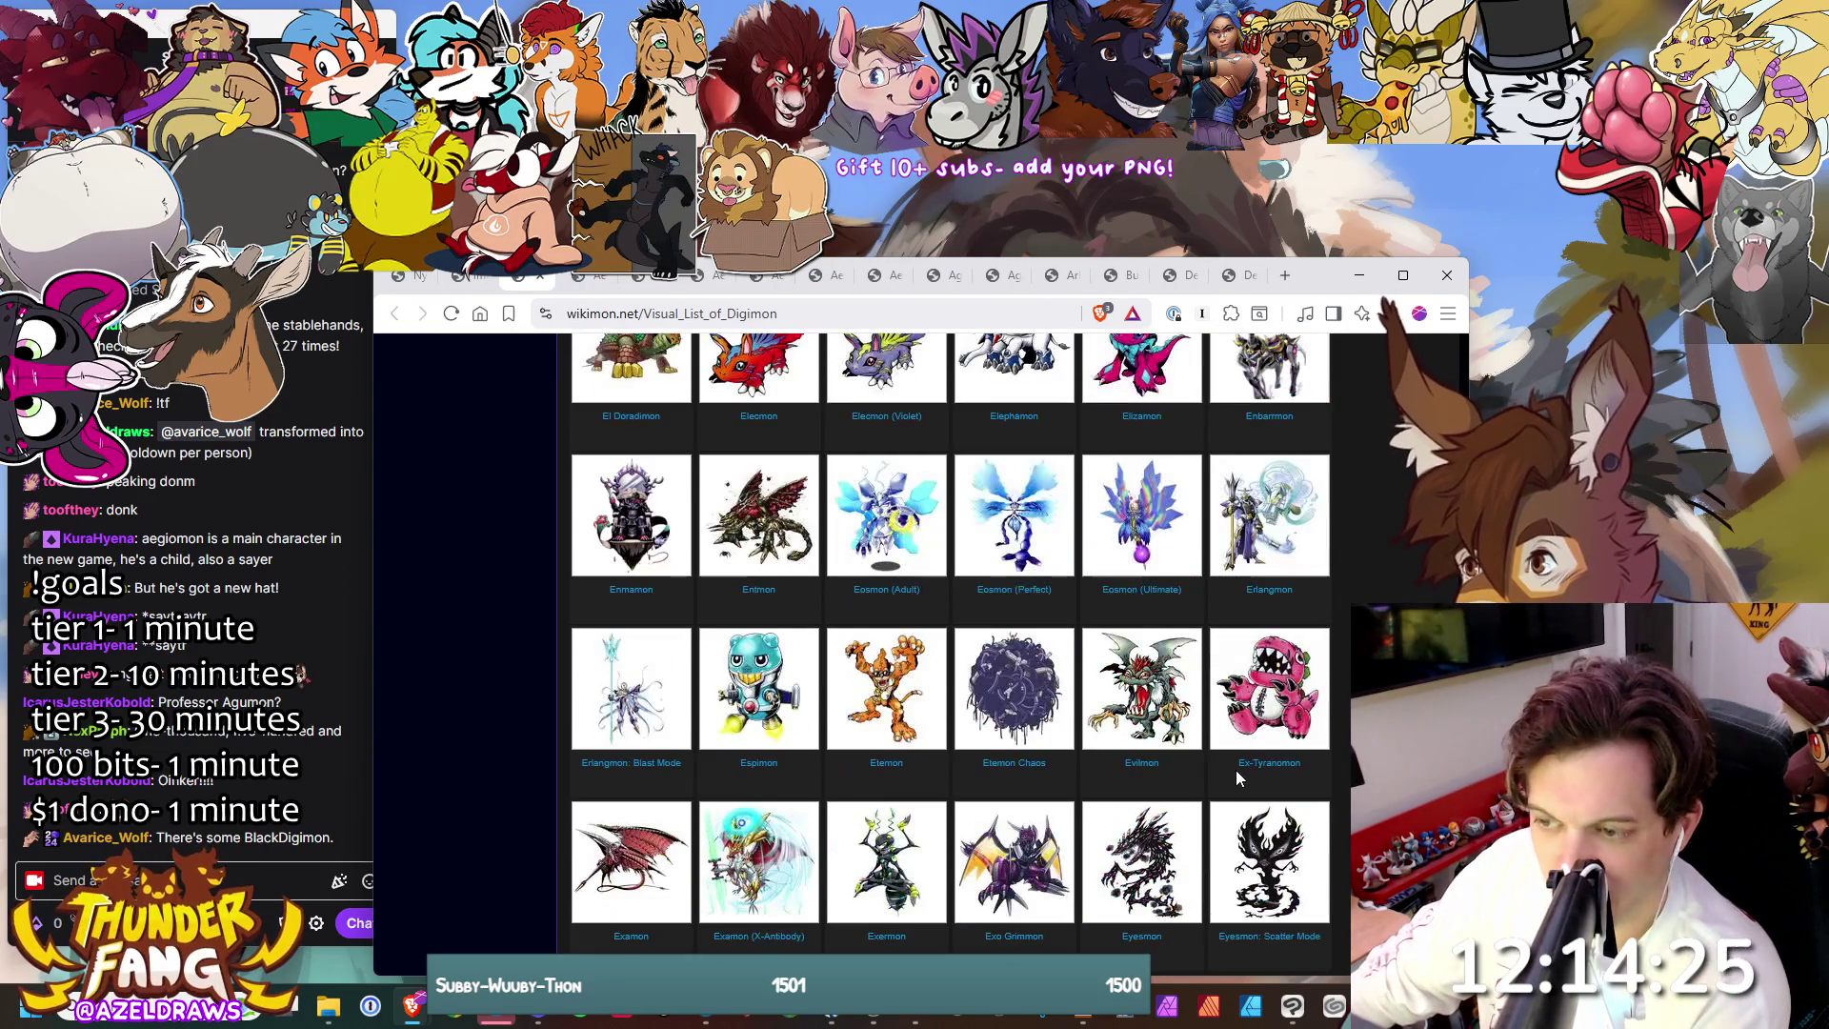
pyautogui.scroll(-3, 1236, 777)
pyautogui.scroll(-2, 1243, 779)
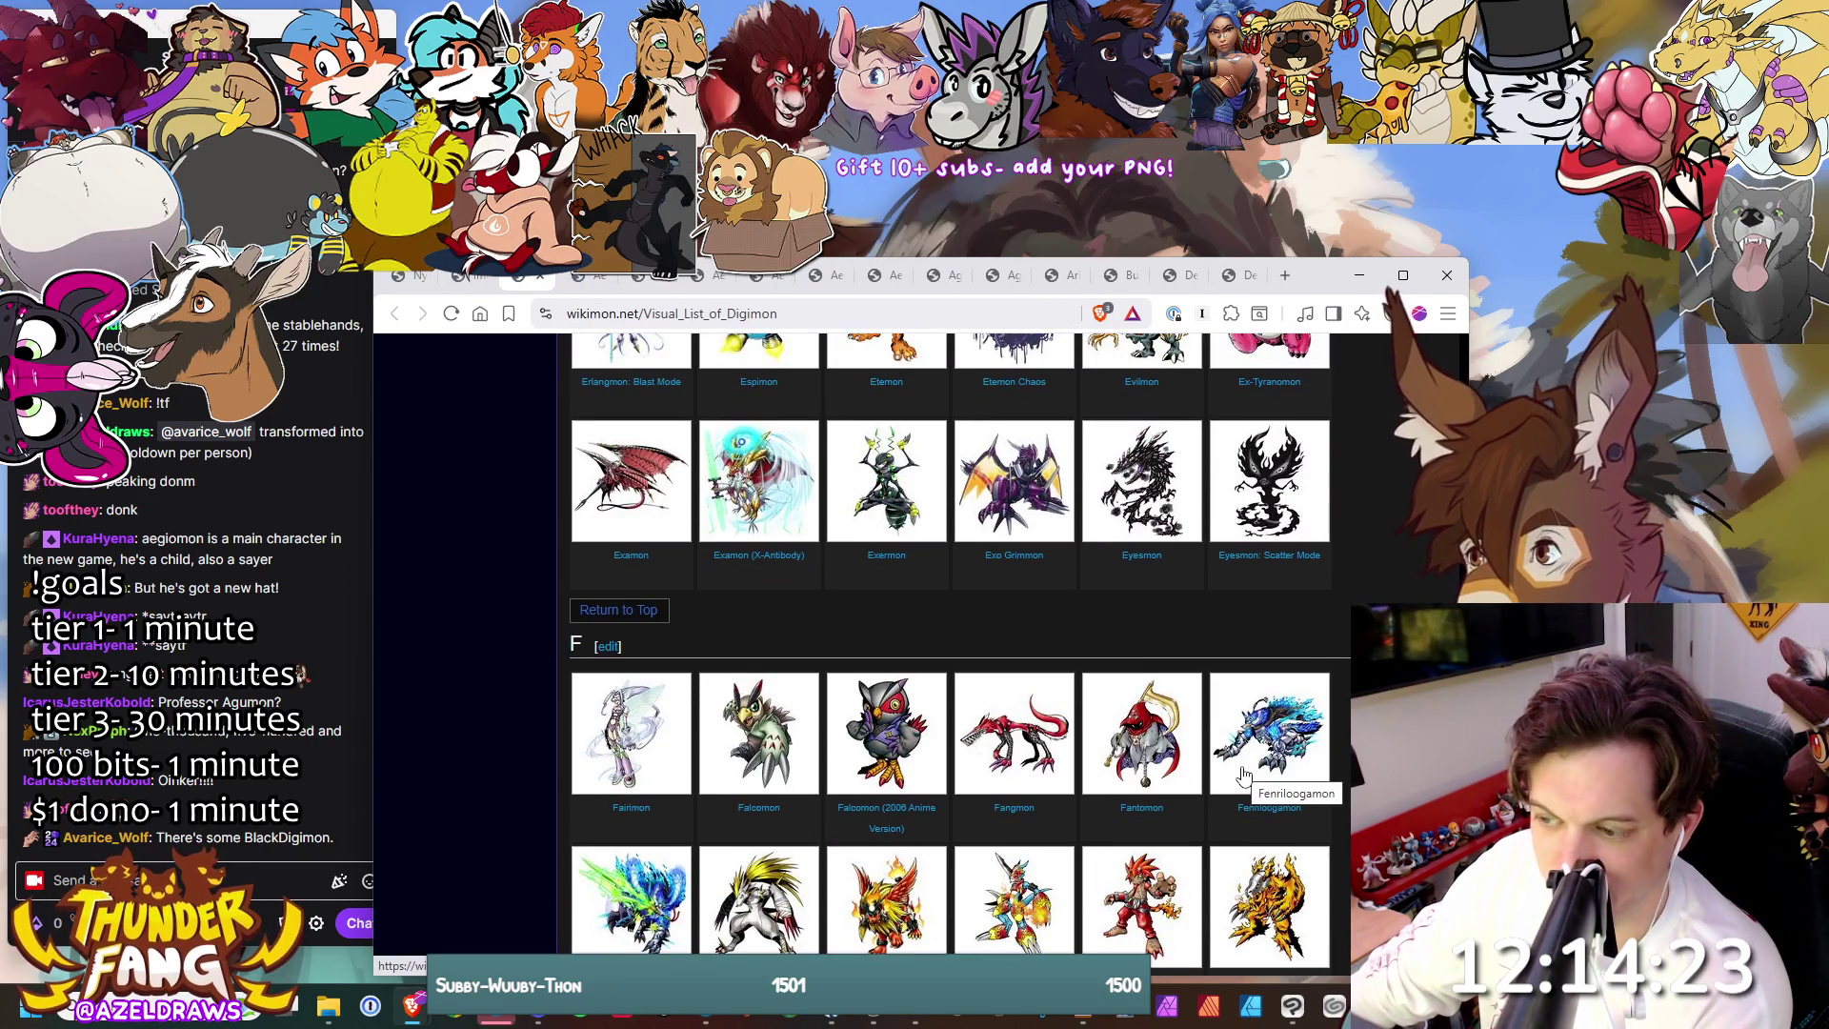
pyautogui.scroll(-10, 1243, 777)
pyautogui.scroll(-10, 1243, 776)
pyautogui.scroll(-6, 1245, 777)
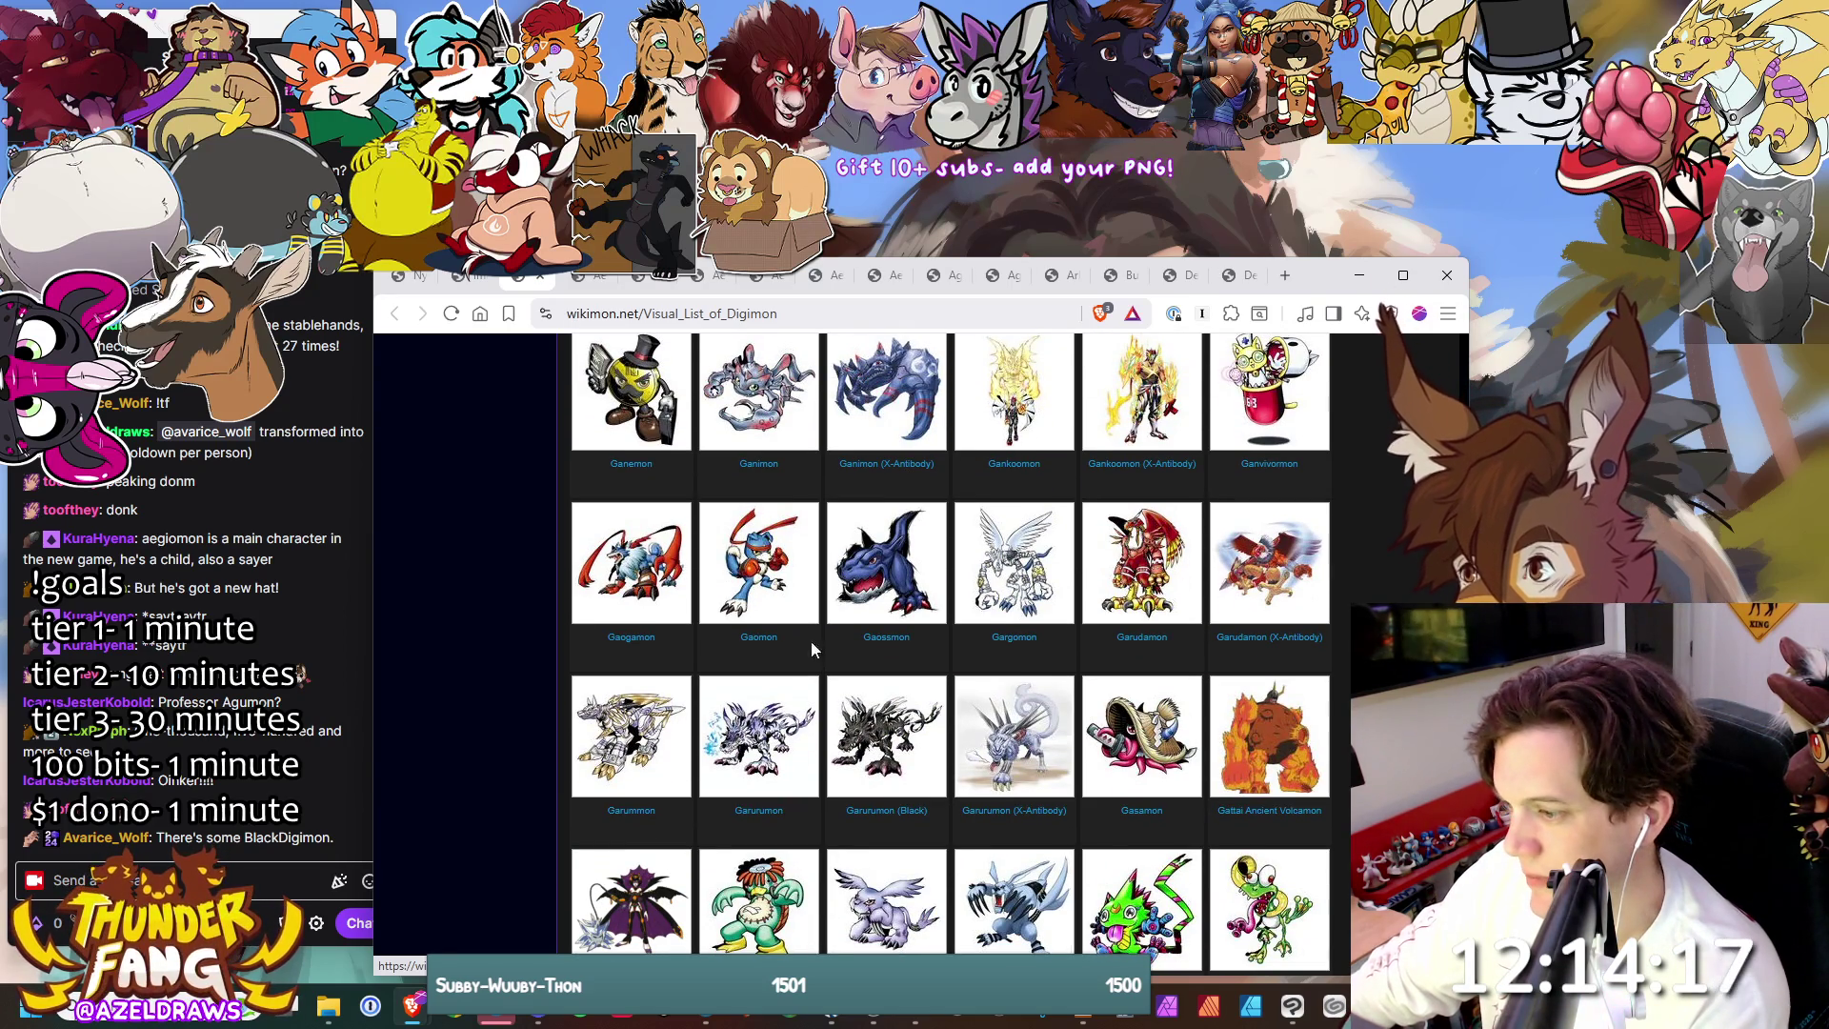
pyautogui.scroll(-5, 1063, 499)
pyautogui.scroll(3, 1060, 519)
pyautogui.scroll(1, 1060, 519)
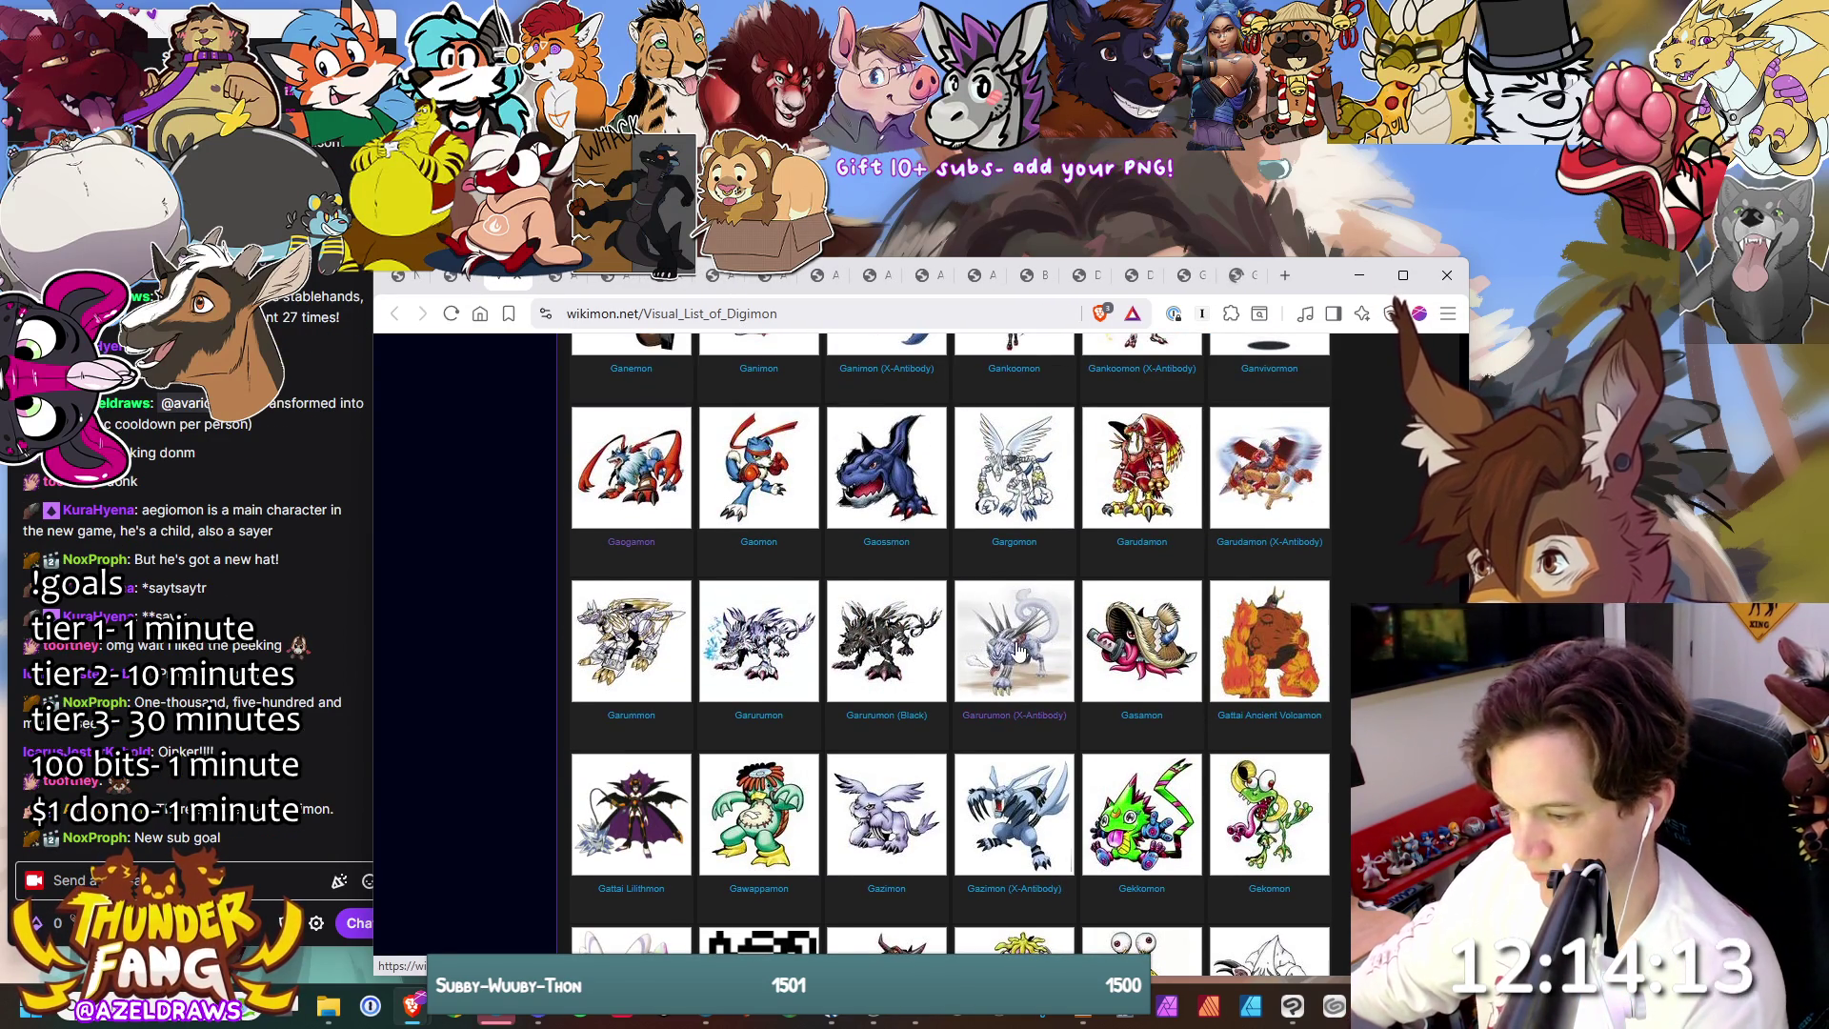
pyautogui.scroll(-2, 1017, 638)
pyautogui.scroll(-4, 1042, 529)
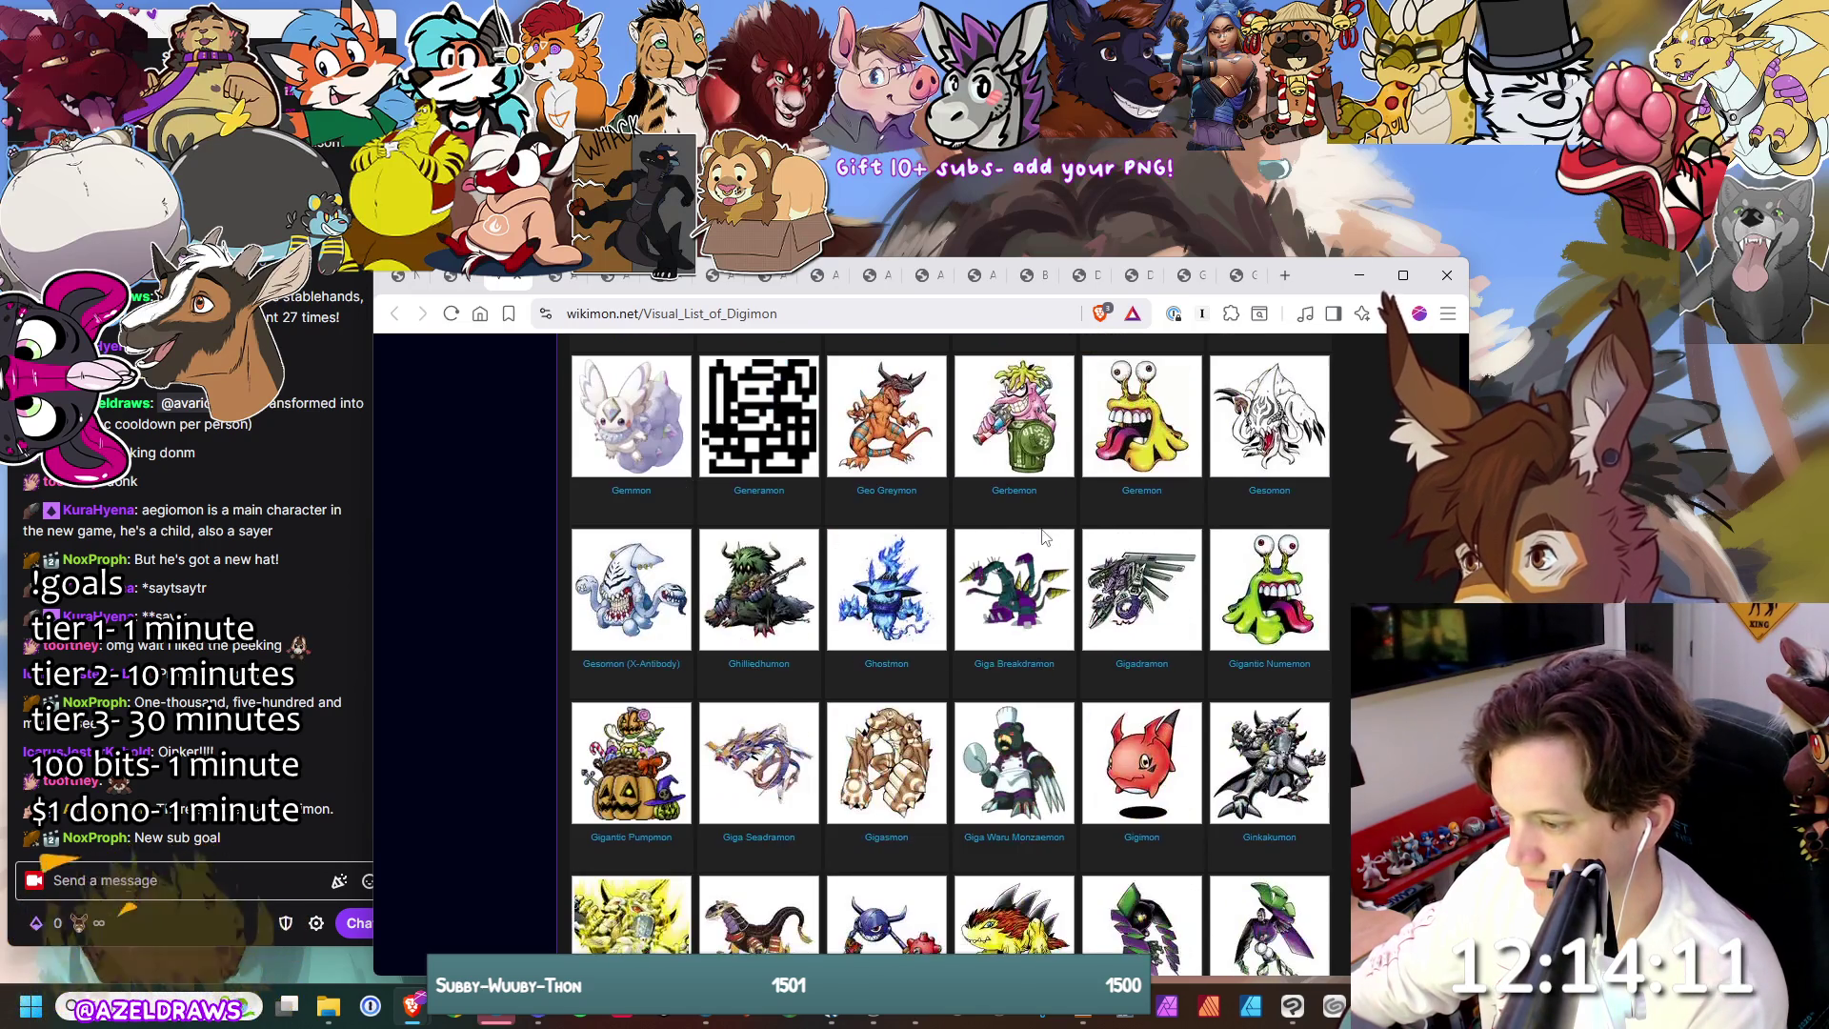
pyautogui.scroll(-3, 1047, 538)
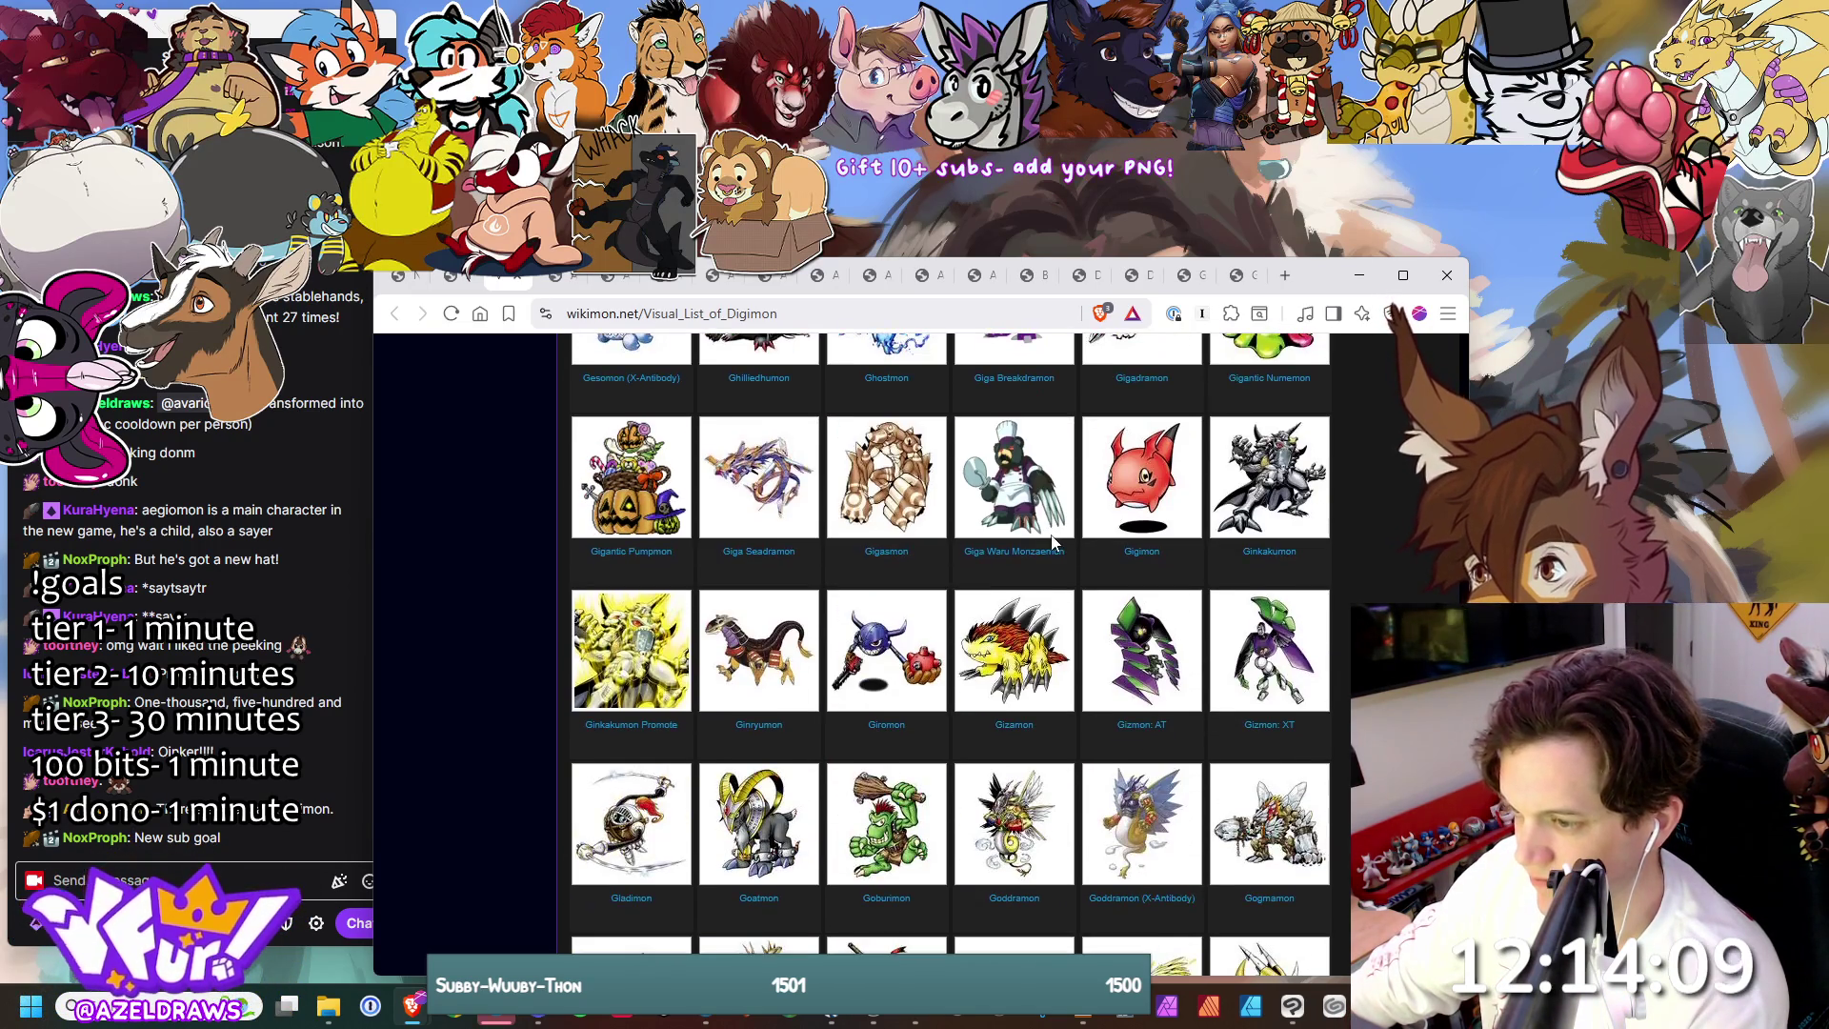
pyautogui.scroll(-10, 1364, 596)
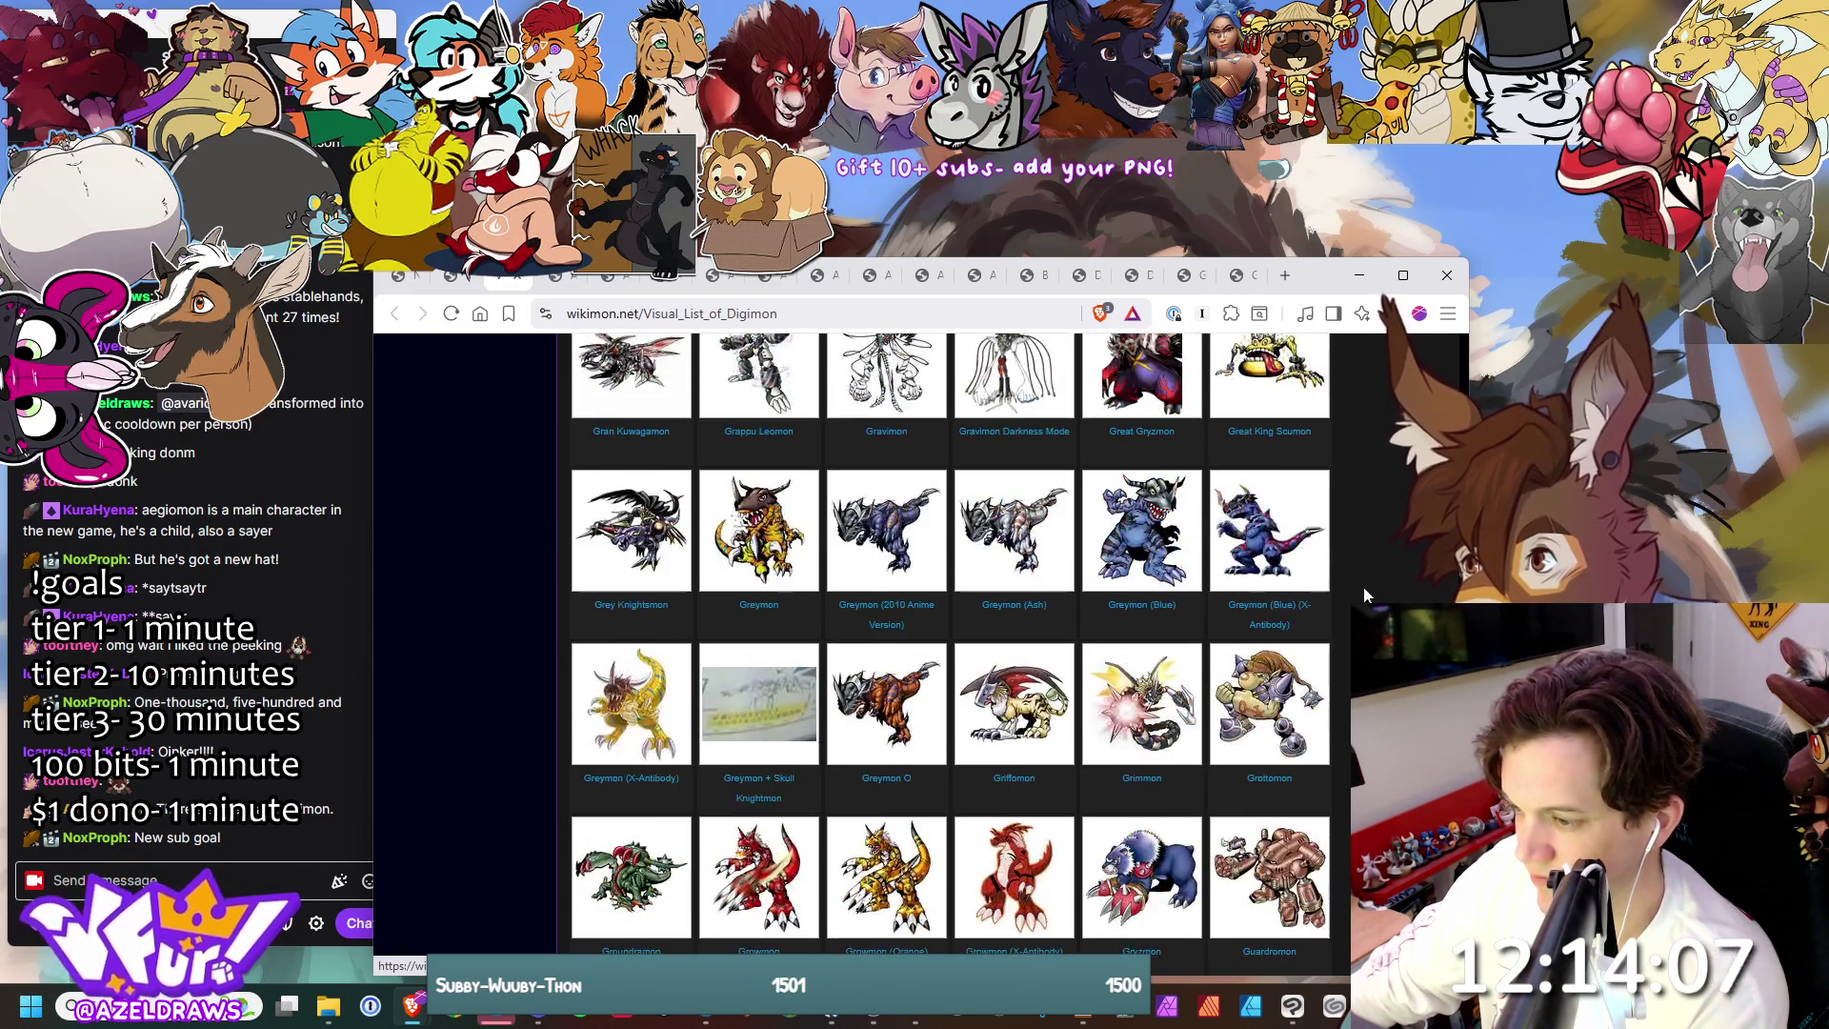
pyautogui.scroll(-15, 1365, 595)
pyautogui.scroll(-15, 953, 658)
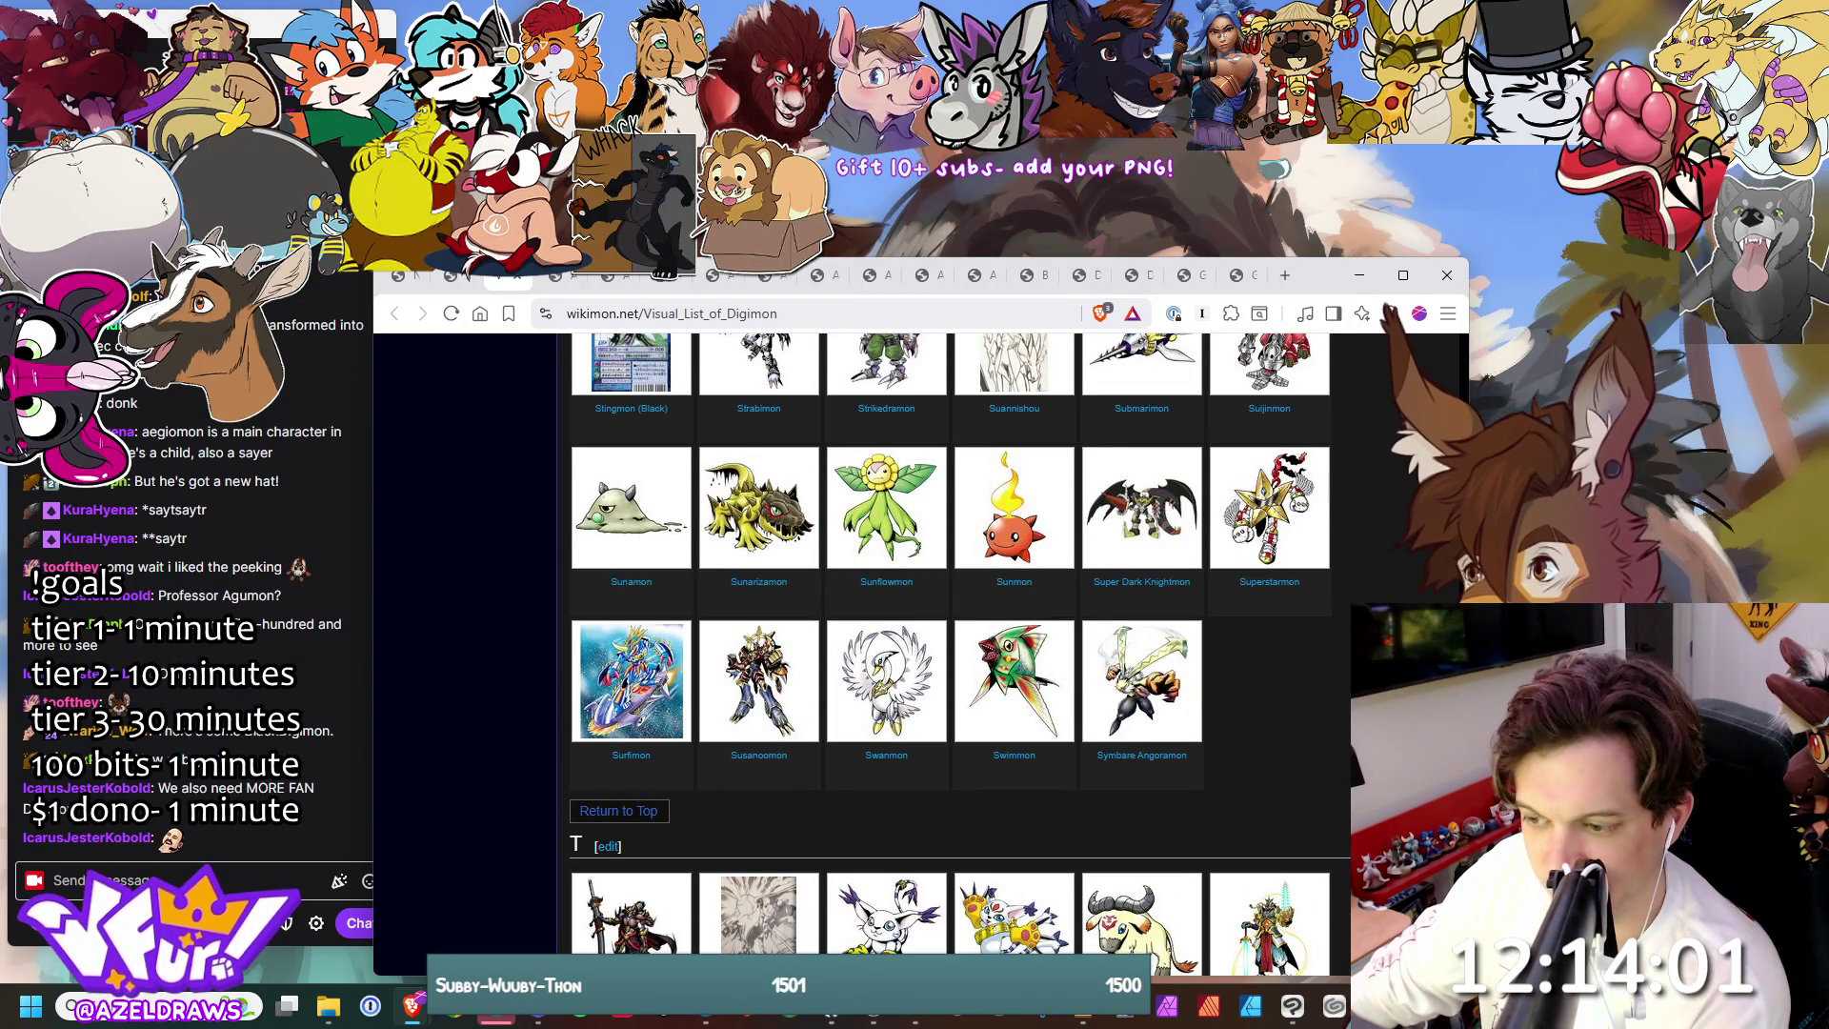
pyautogui.scroll(-10, 952, 658)
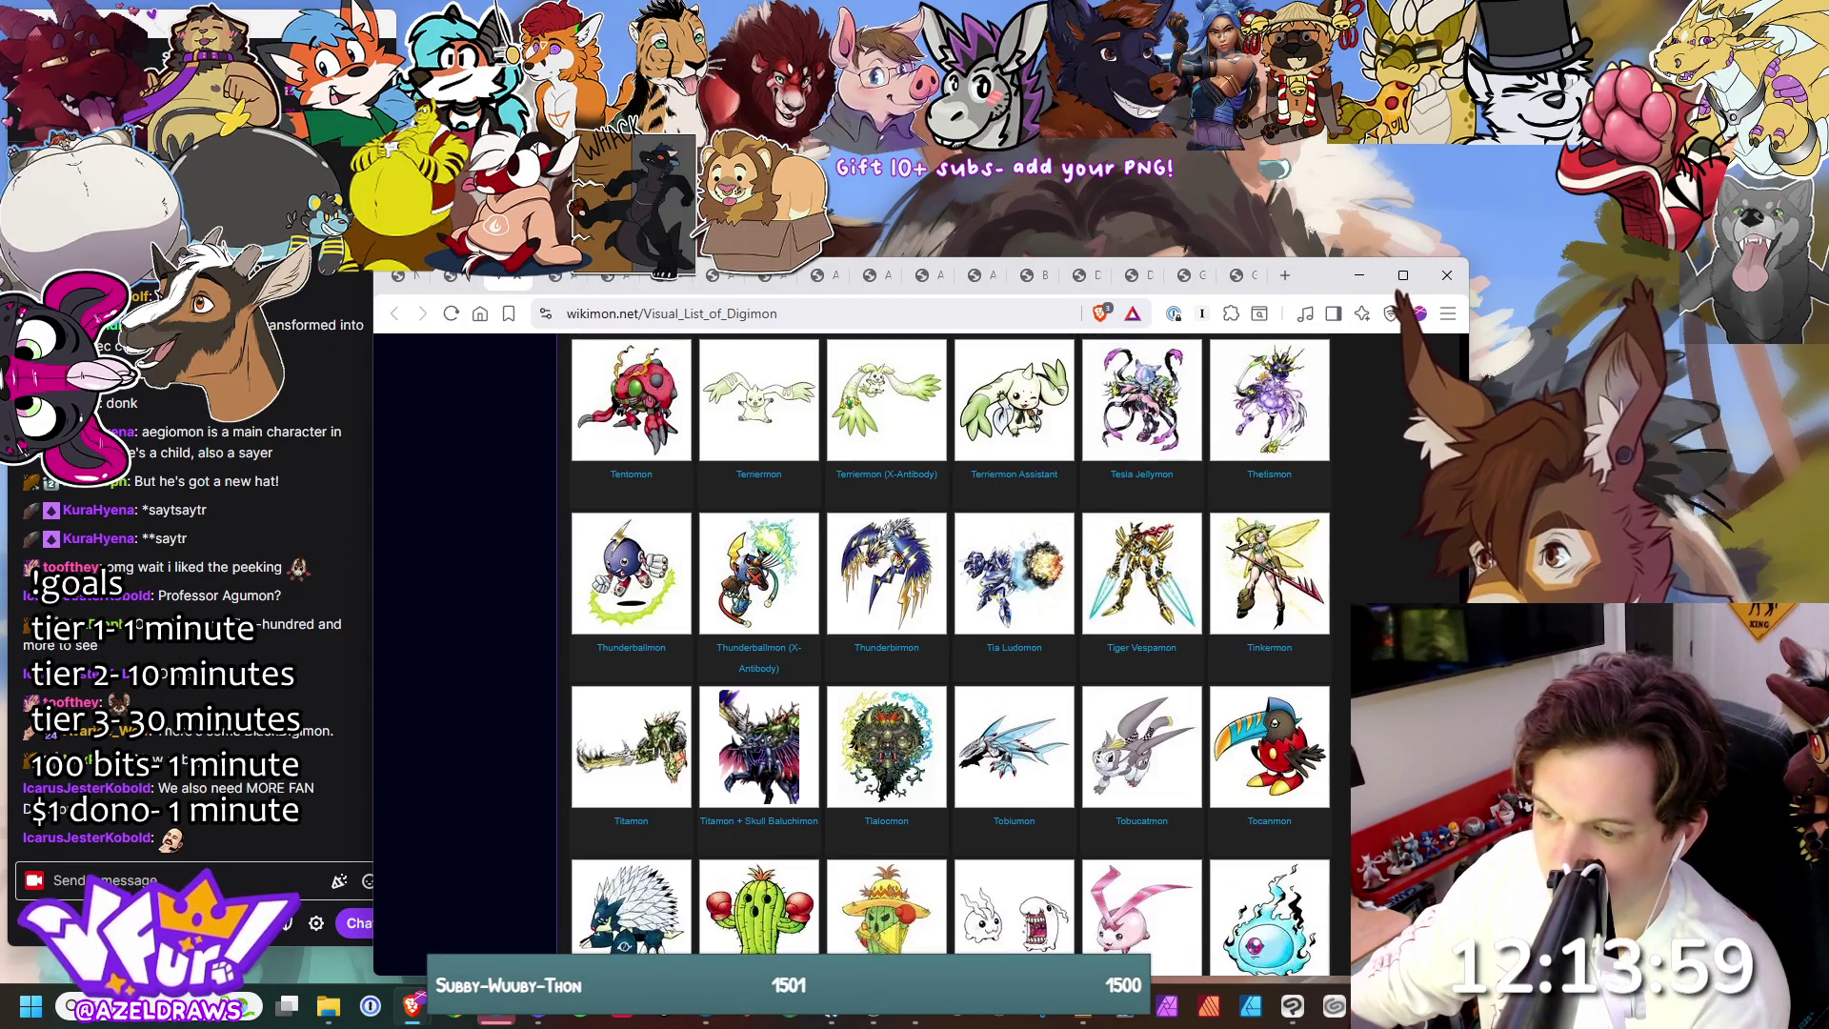
pyautogui.scroll(-2, 952, 658)
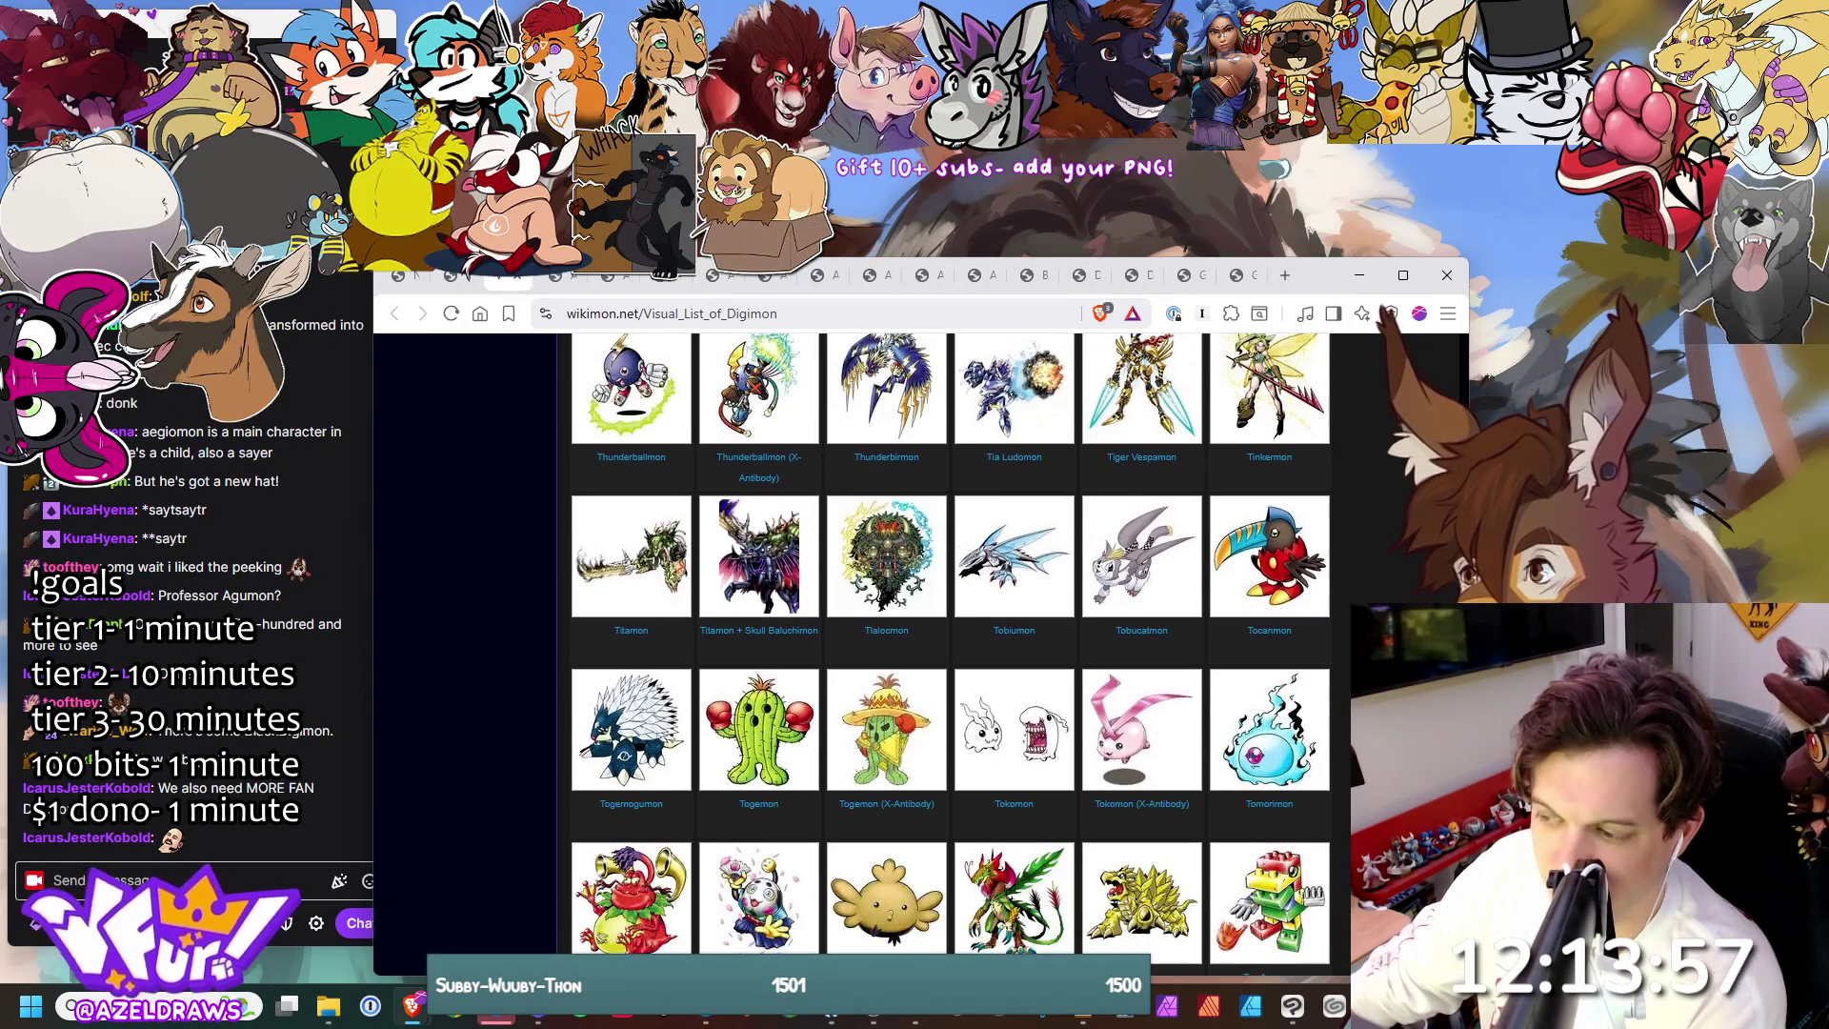
pyautogui.scroll(-3, 952, 658)
pyautogui.scroll(-3, 667, 522)
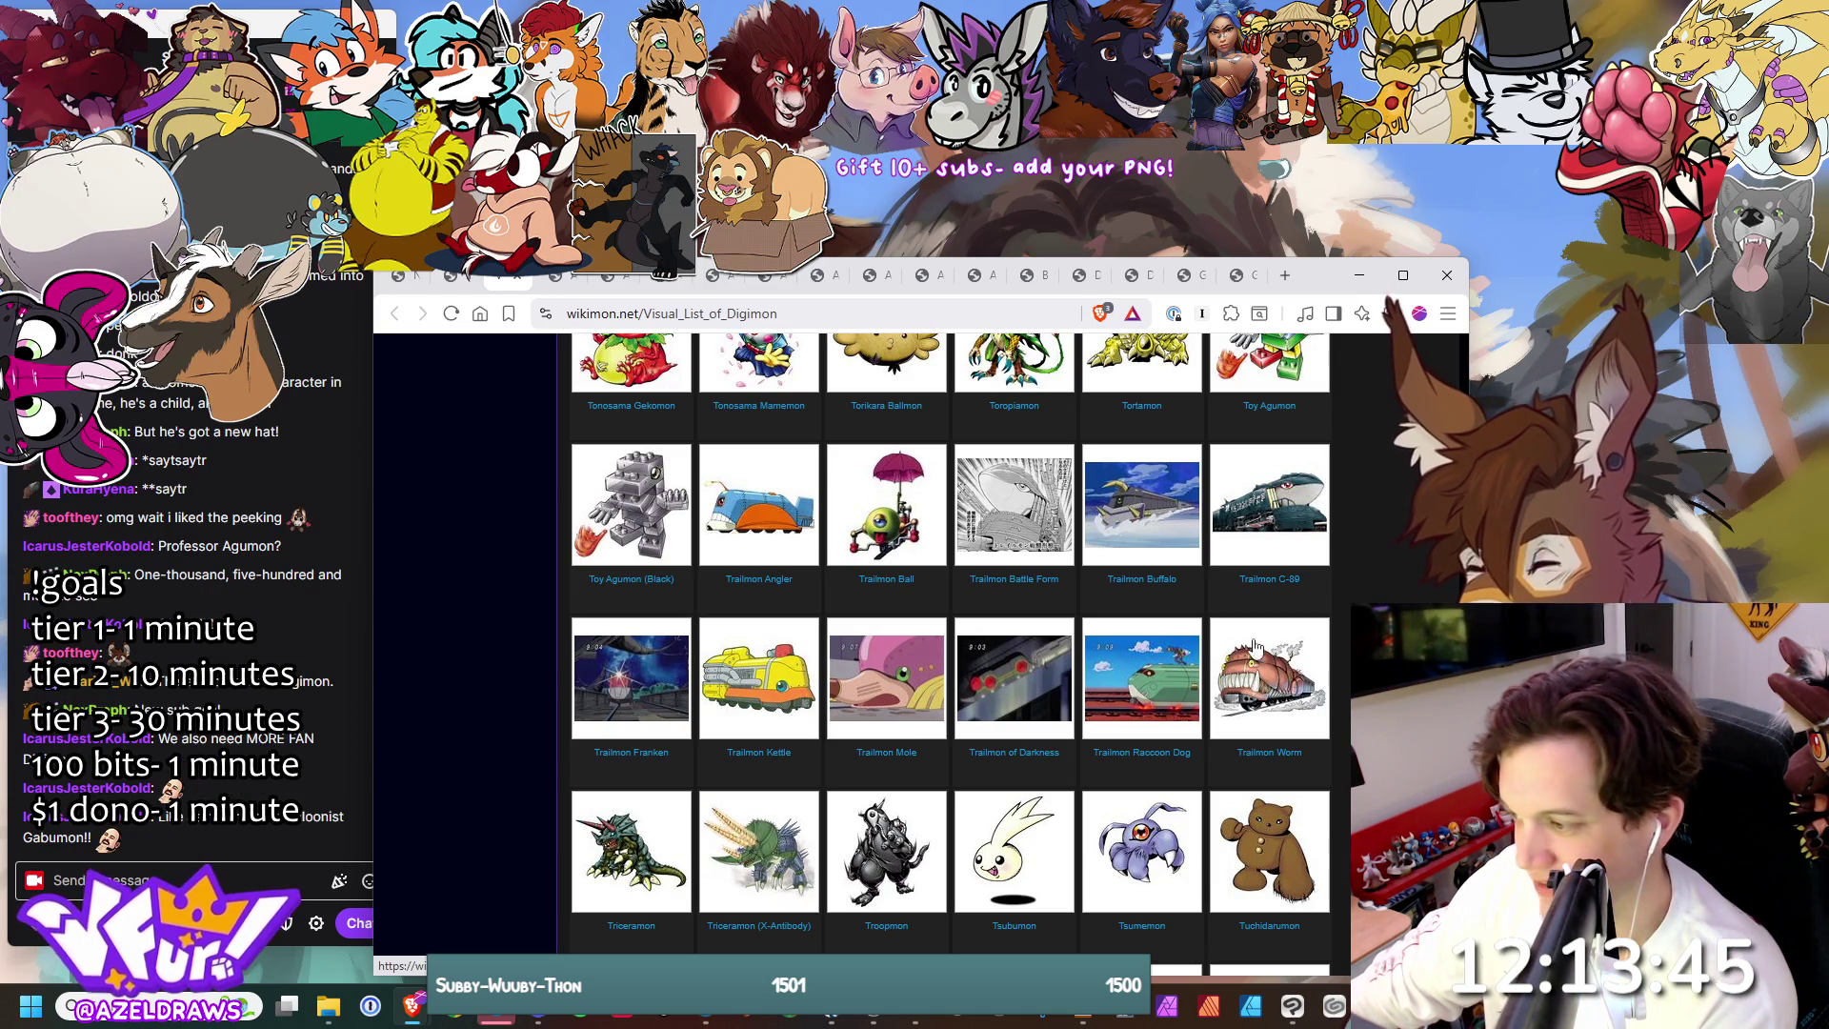
pyautogui.scroll(-2, 1191, 655)
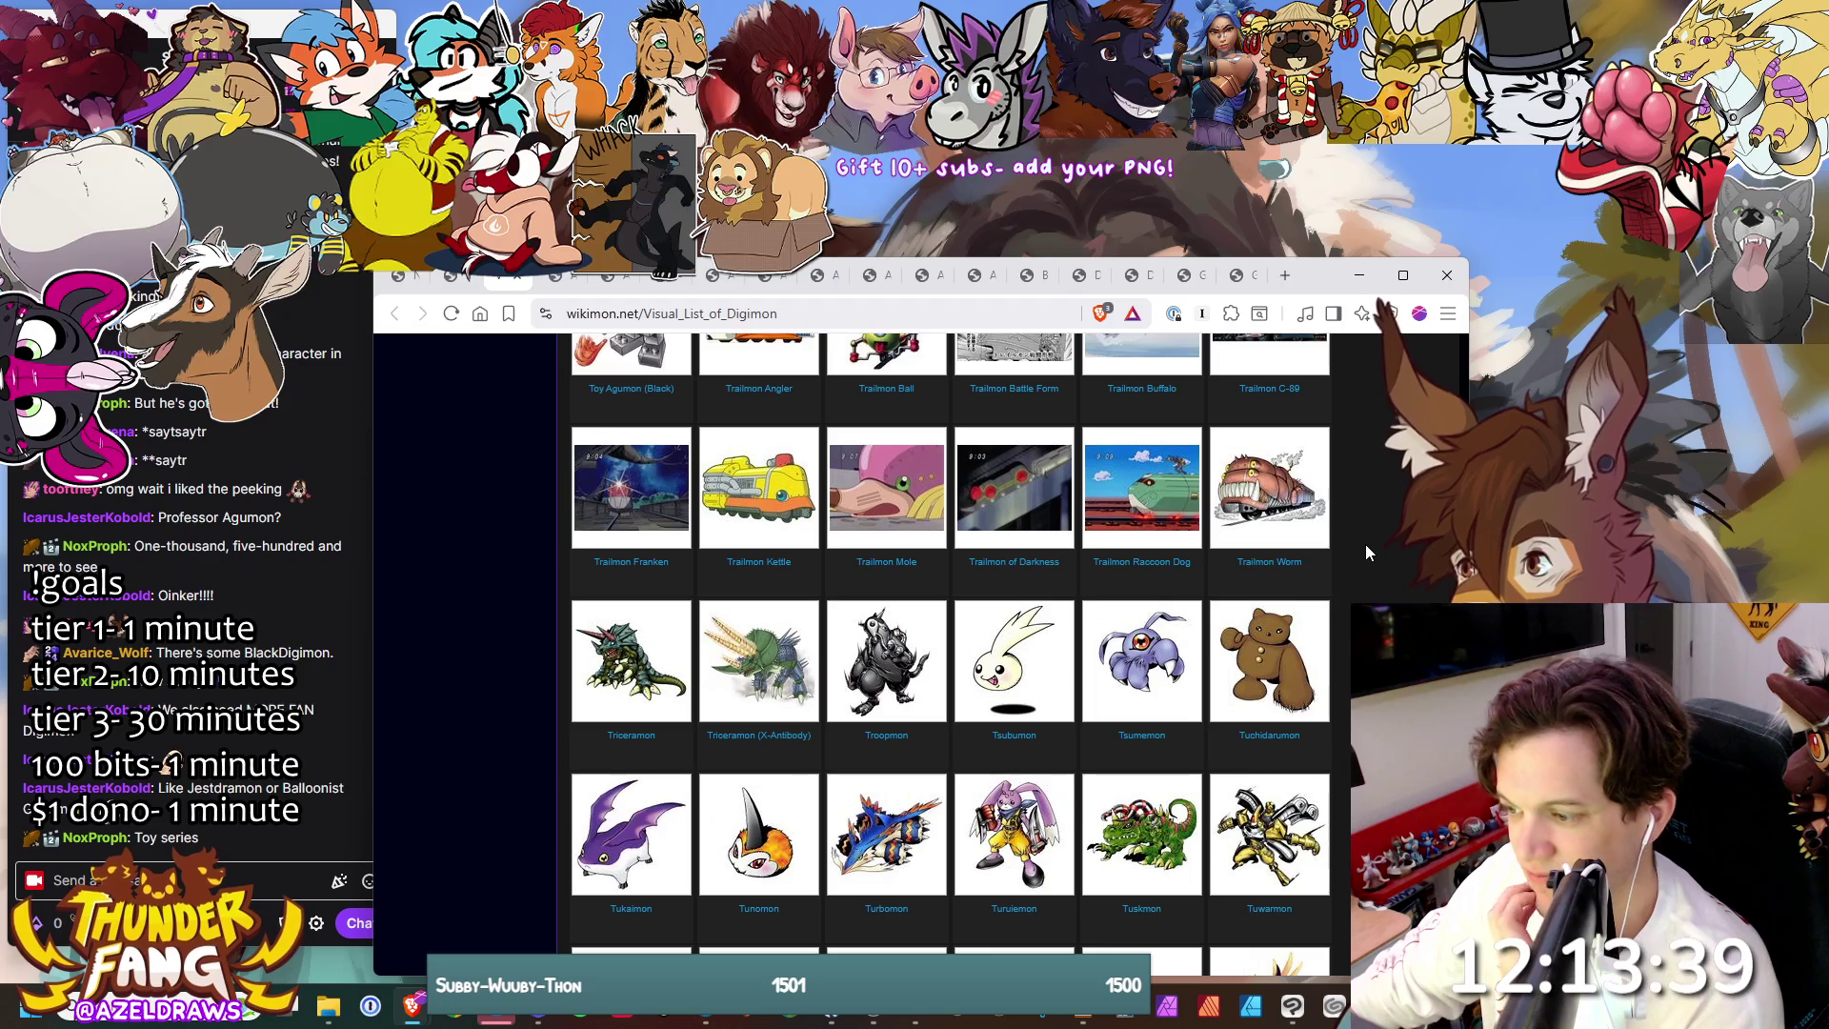
pyautogui.scroll(-5, 1369, 545)
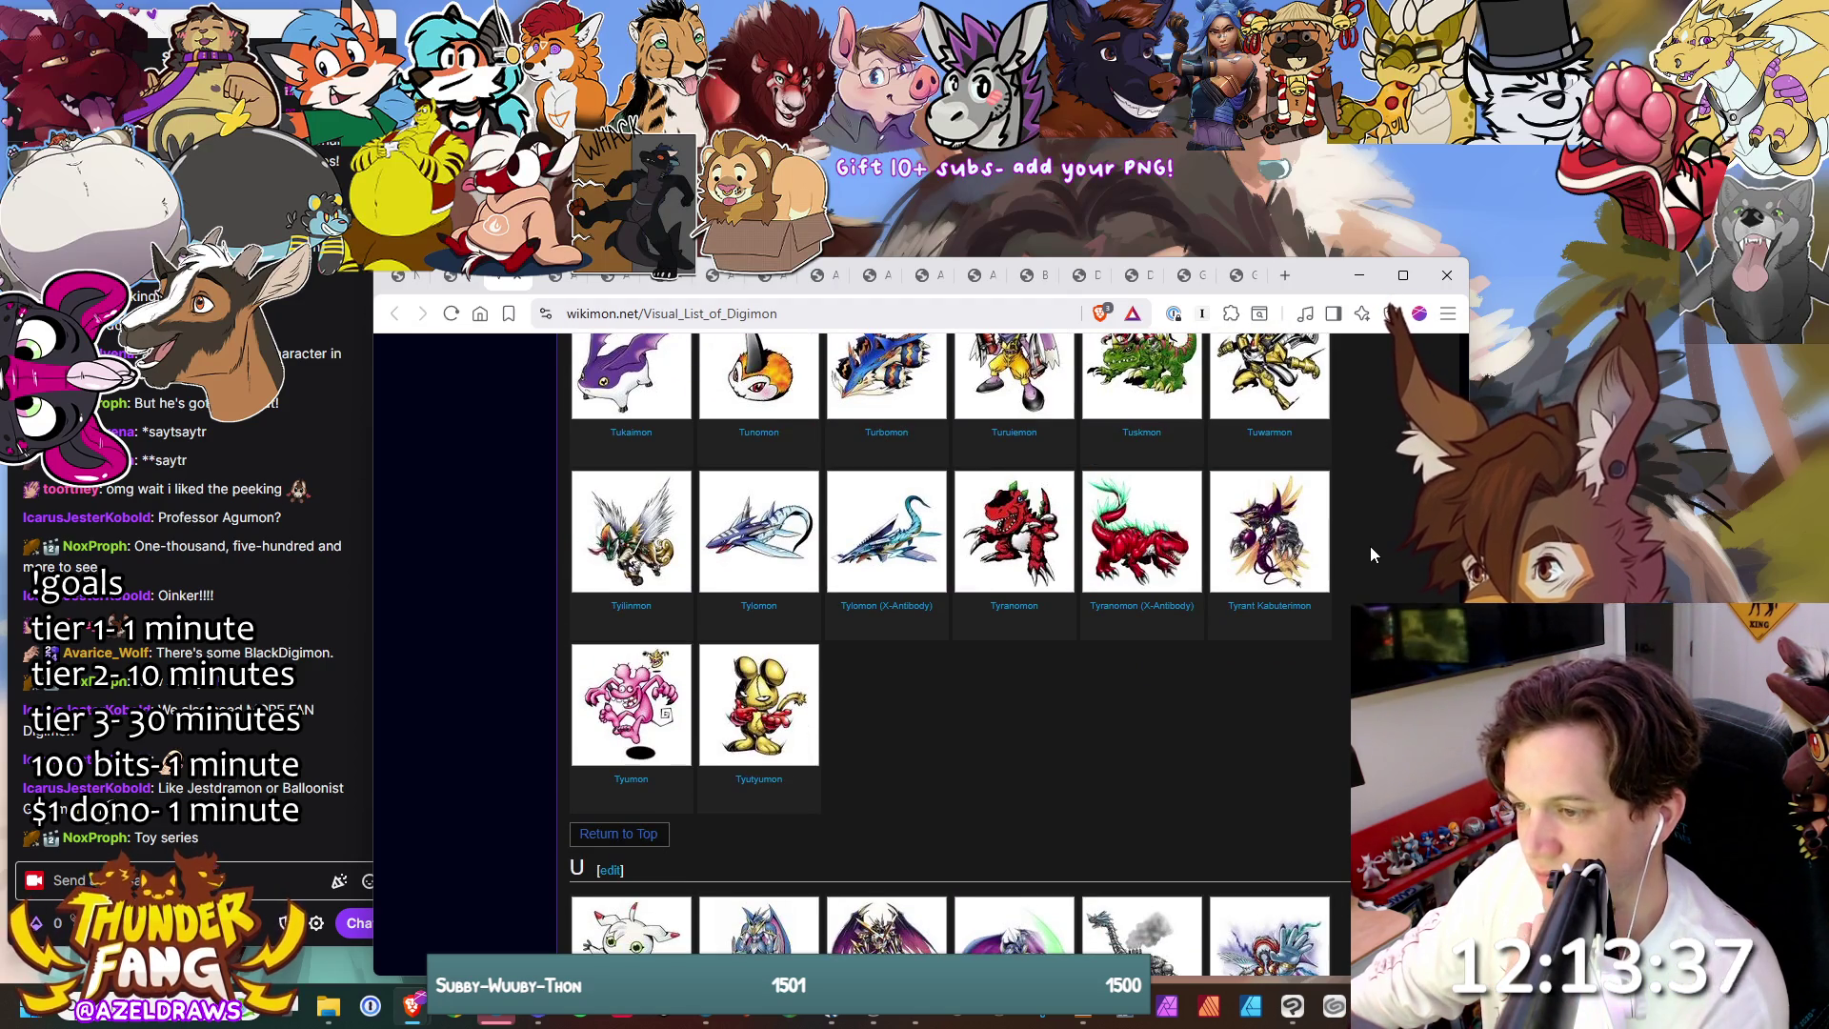
pyautogui.scroll(-5, 1370, 546)
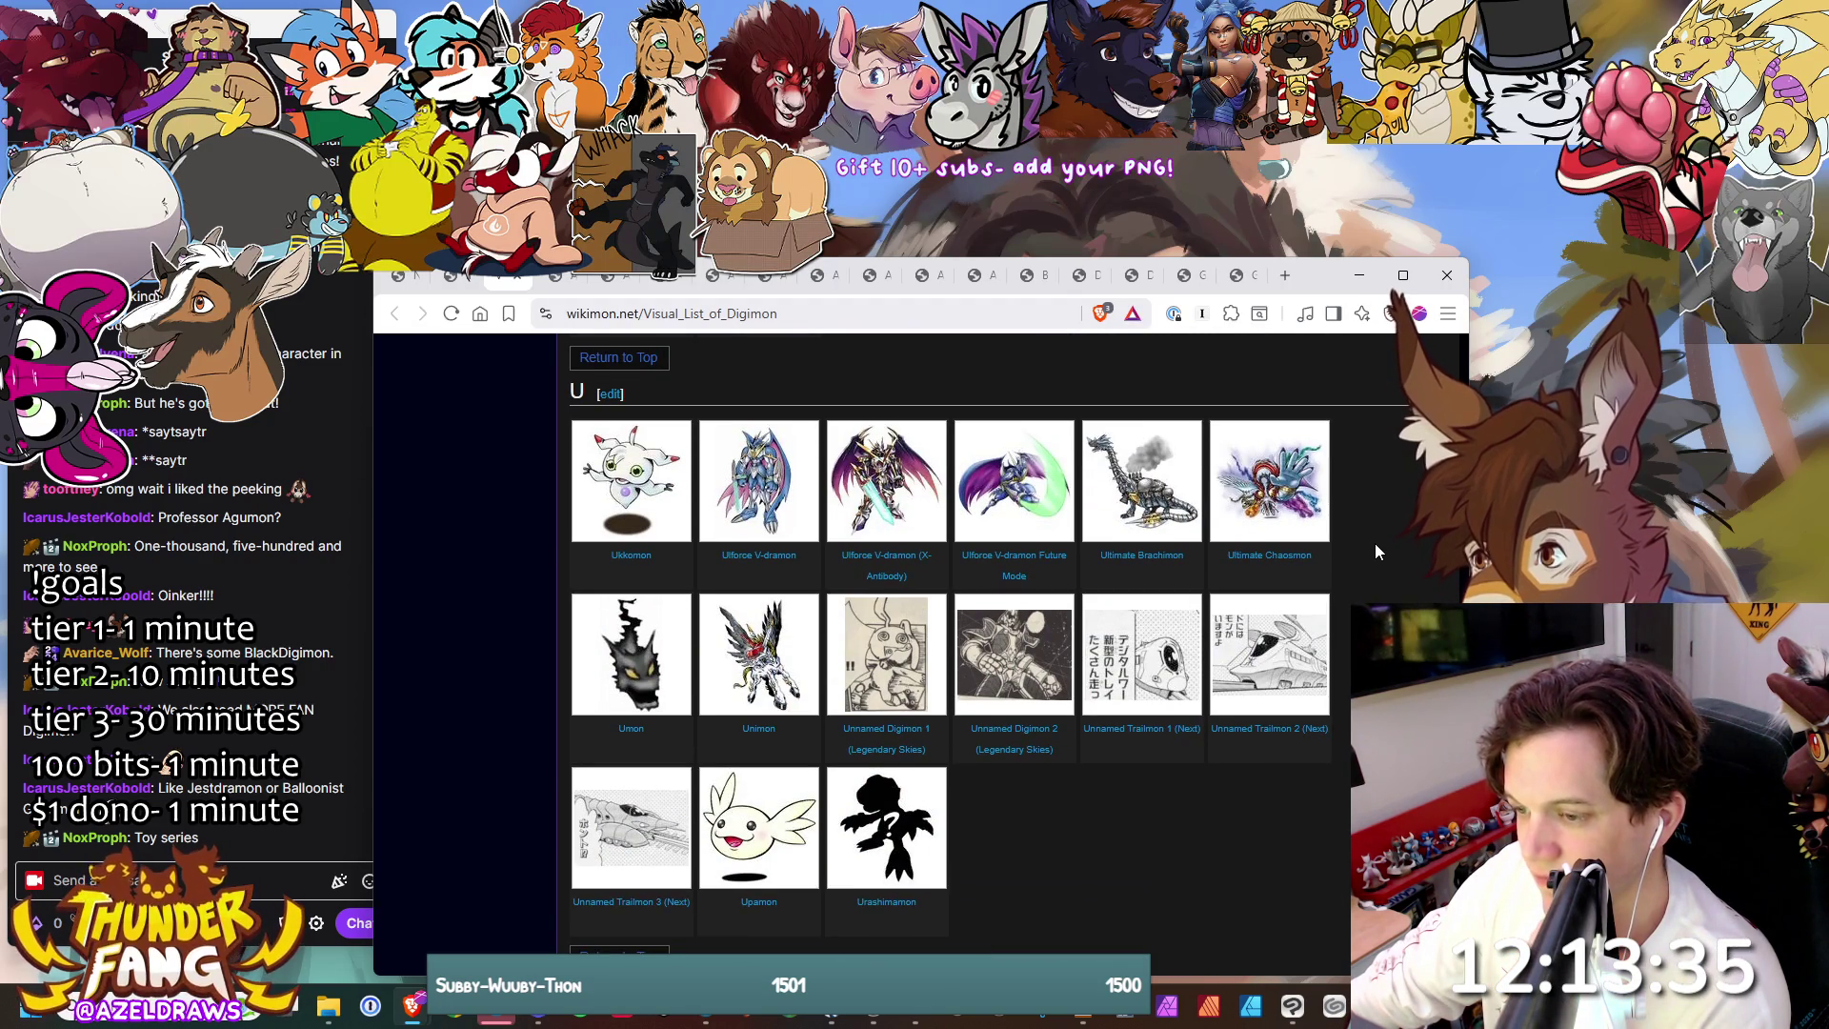
pyautogui.scroll(-2, 1376, 543)
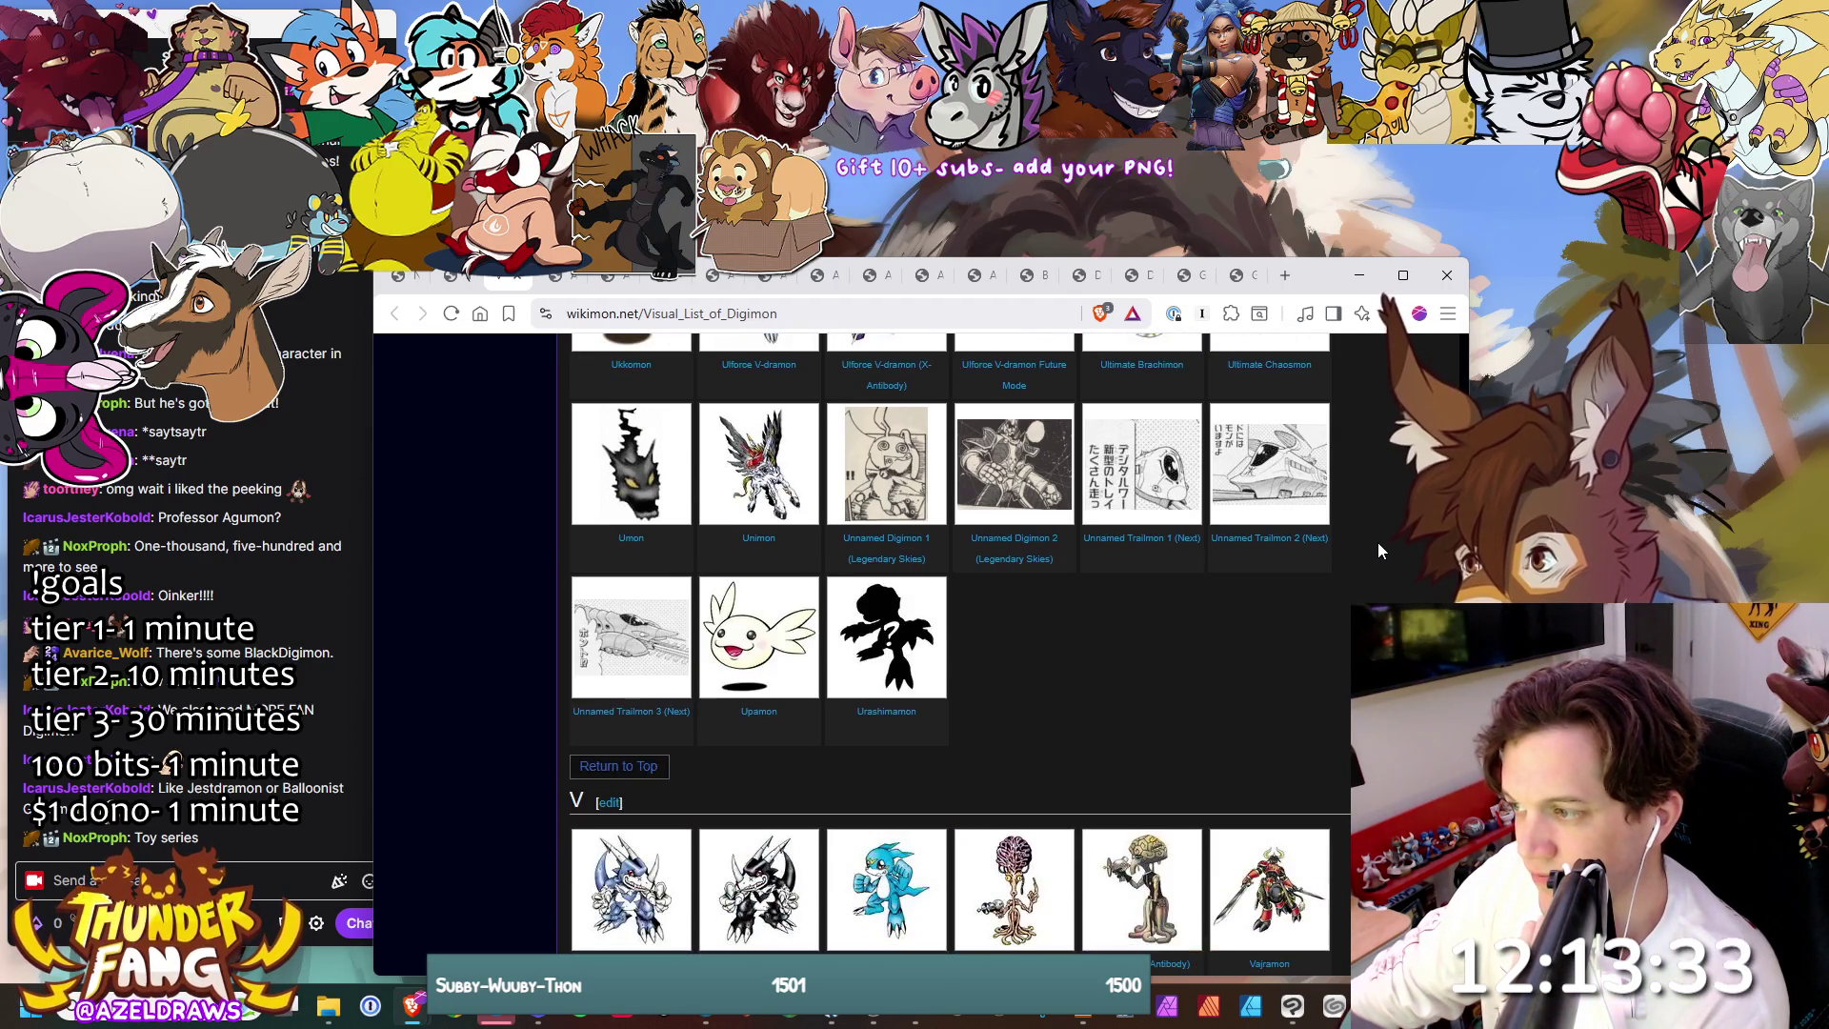
pyautogui.scroll(3, 1380, 540)
pyautogui.scroll(-8, 1381, 540)
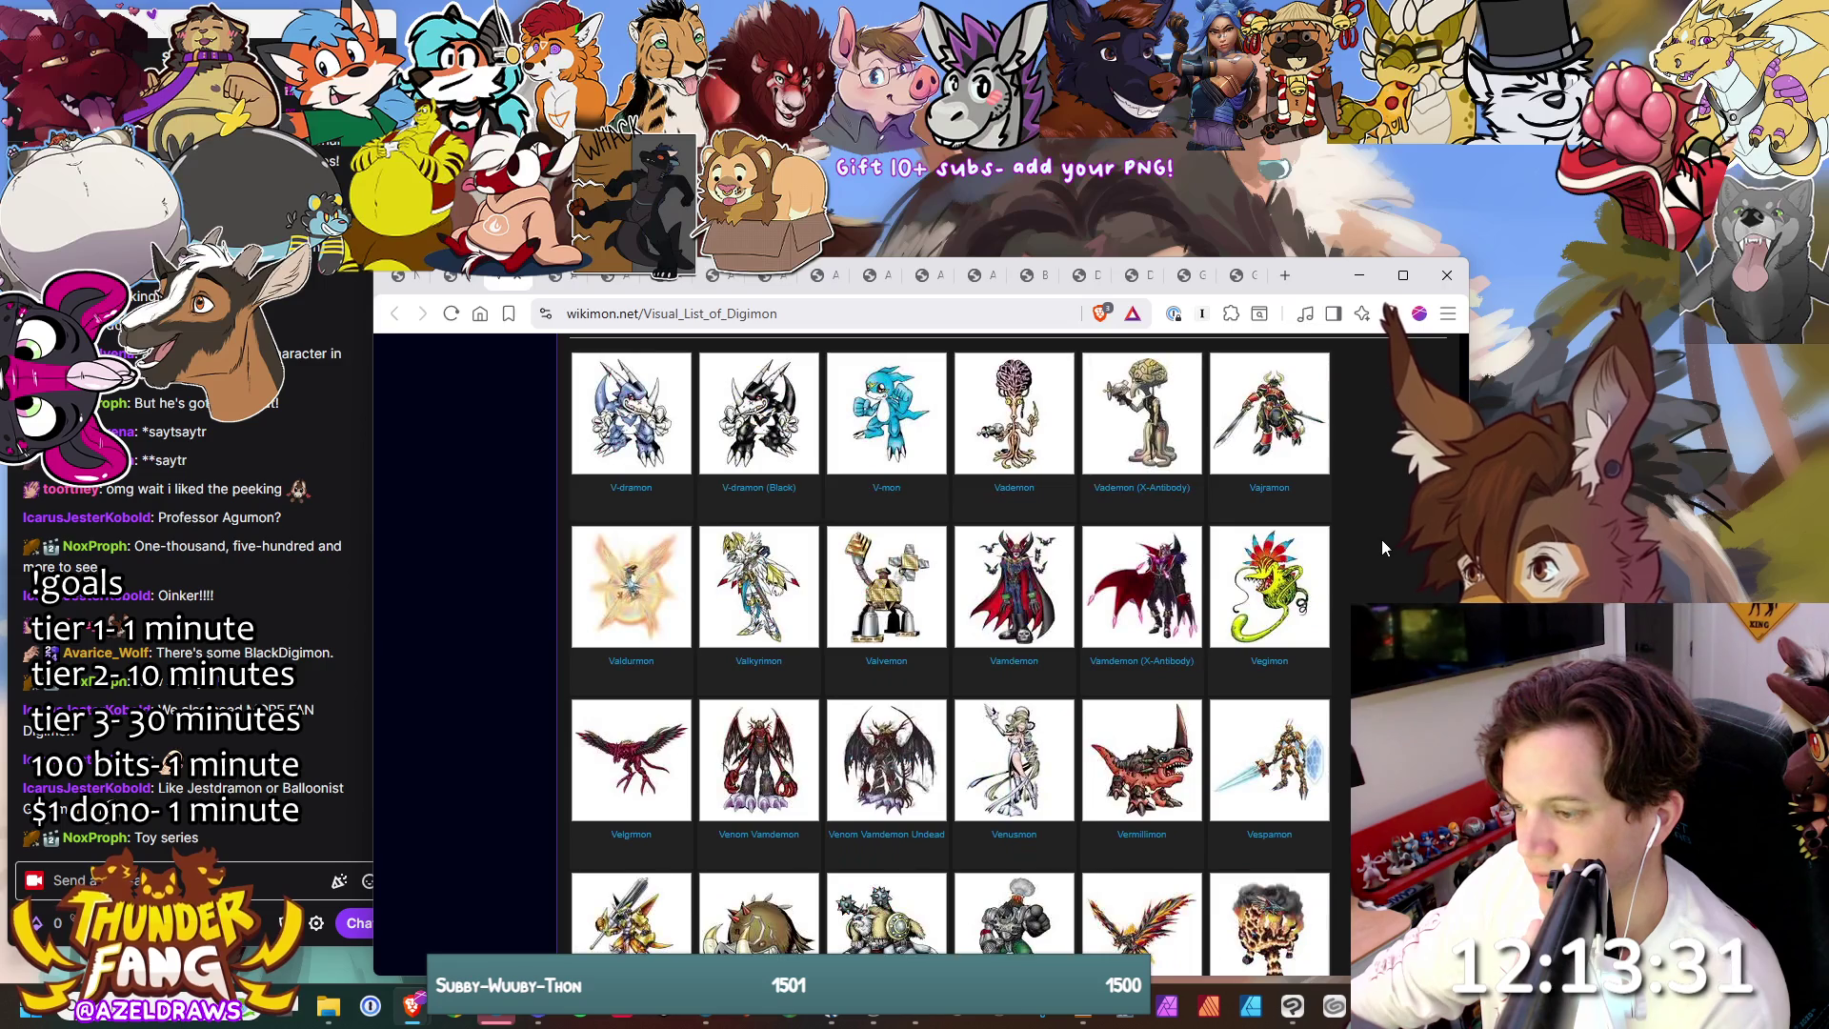
pyautogui.scroll(-7, 1381, 539)
pyautogui.scroll(-15, 1386, 547)
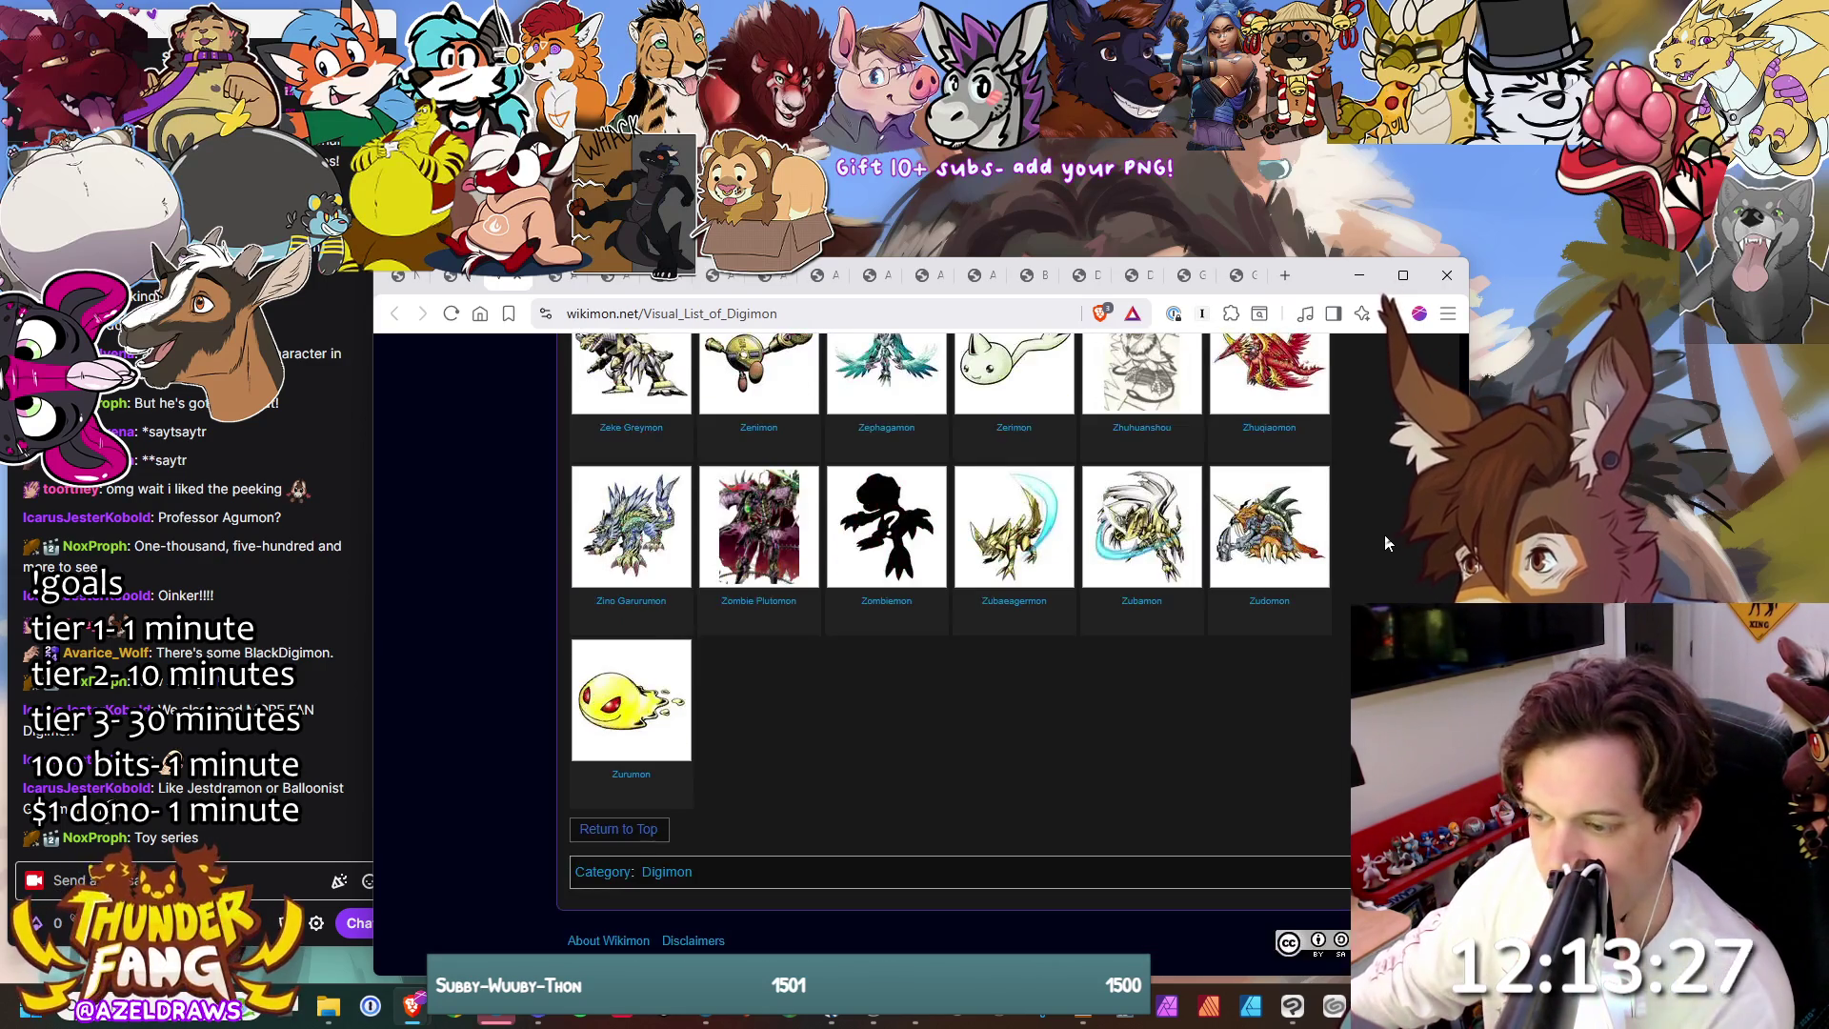
# - Switch to the Aegiochusmon: Green article
pyautogui.scroll(4, 1381, 535)
pyautogui.scroll(-5, 1381, 534)
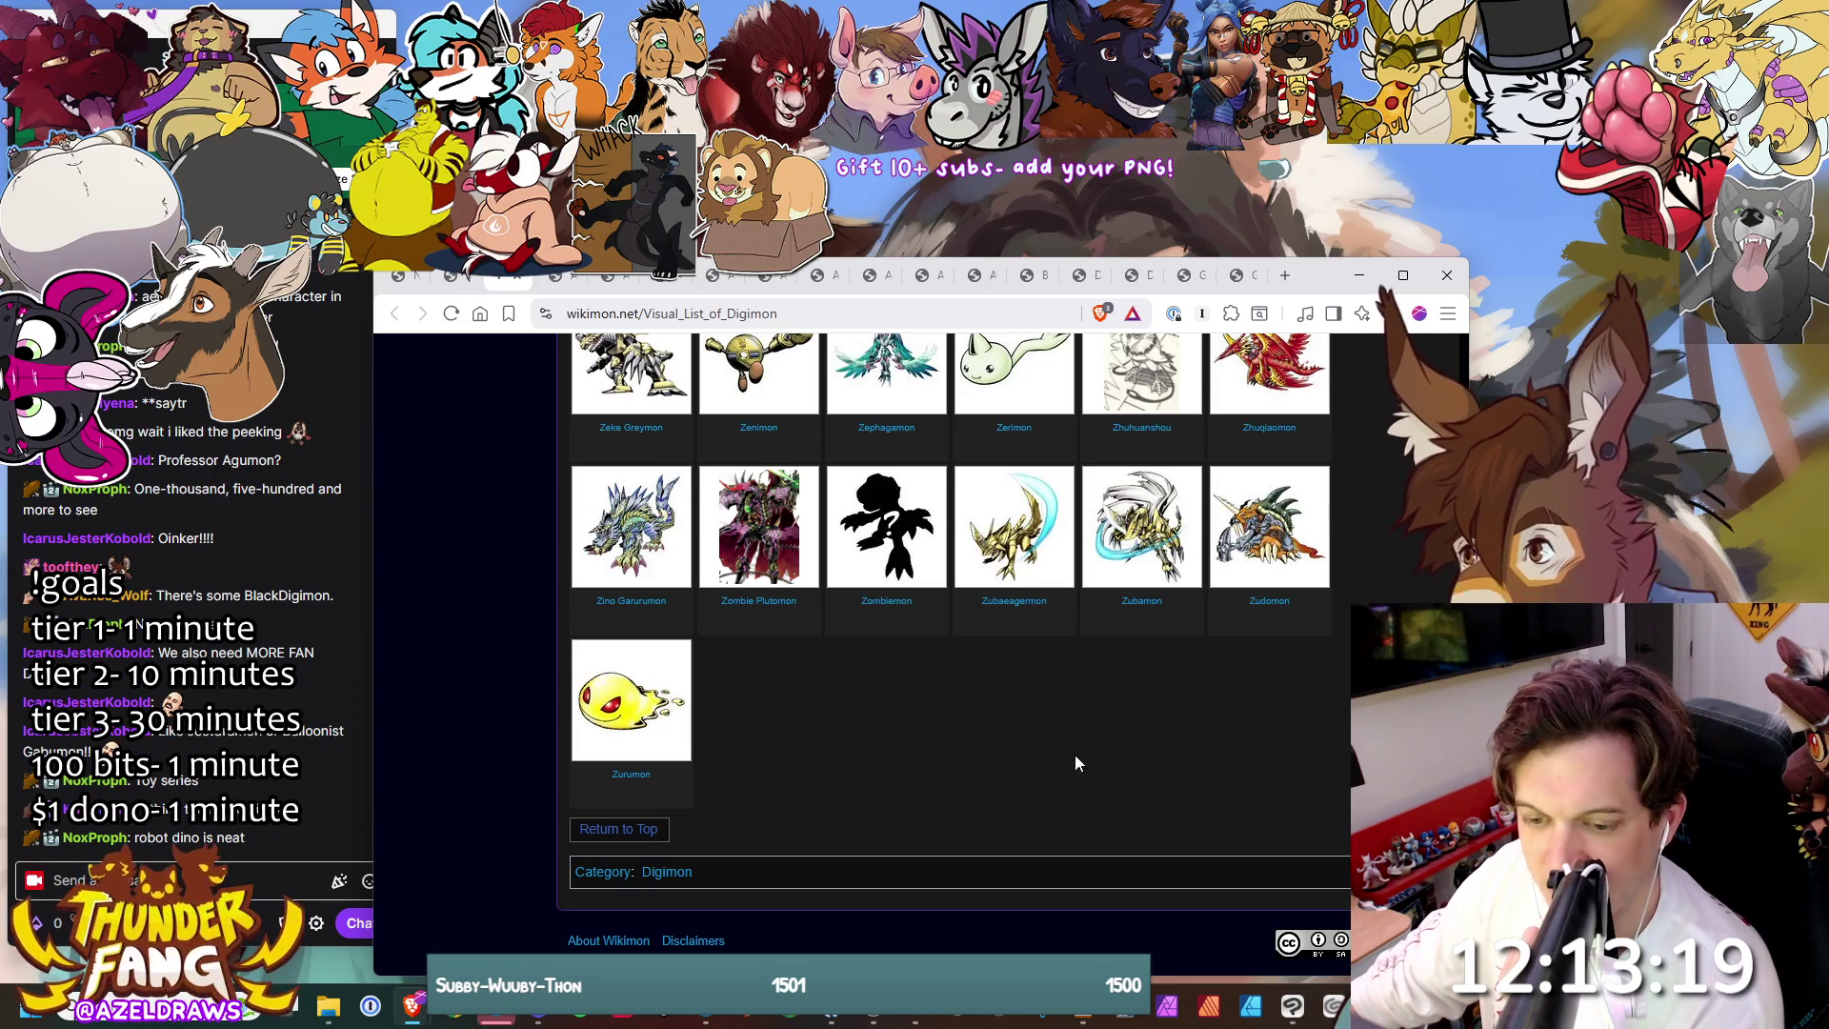
pyautogui.click(558, 286)
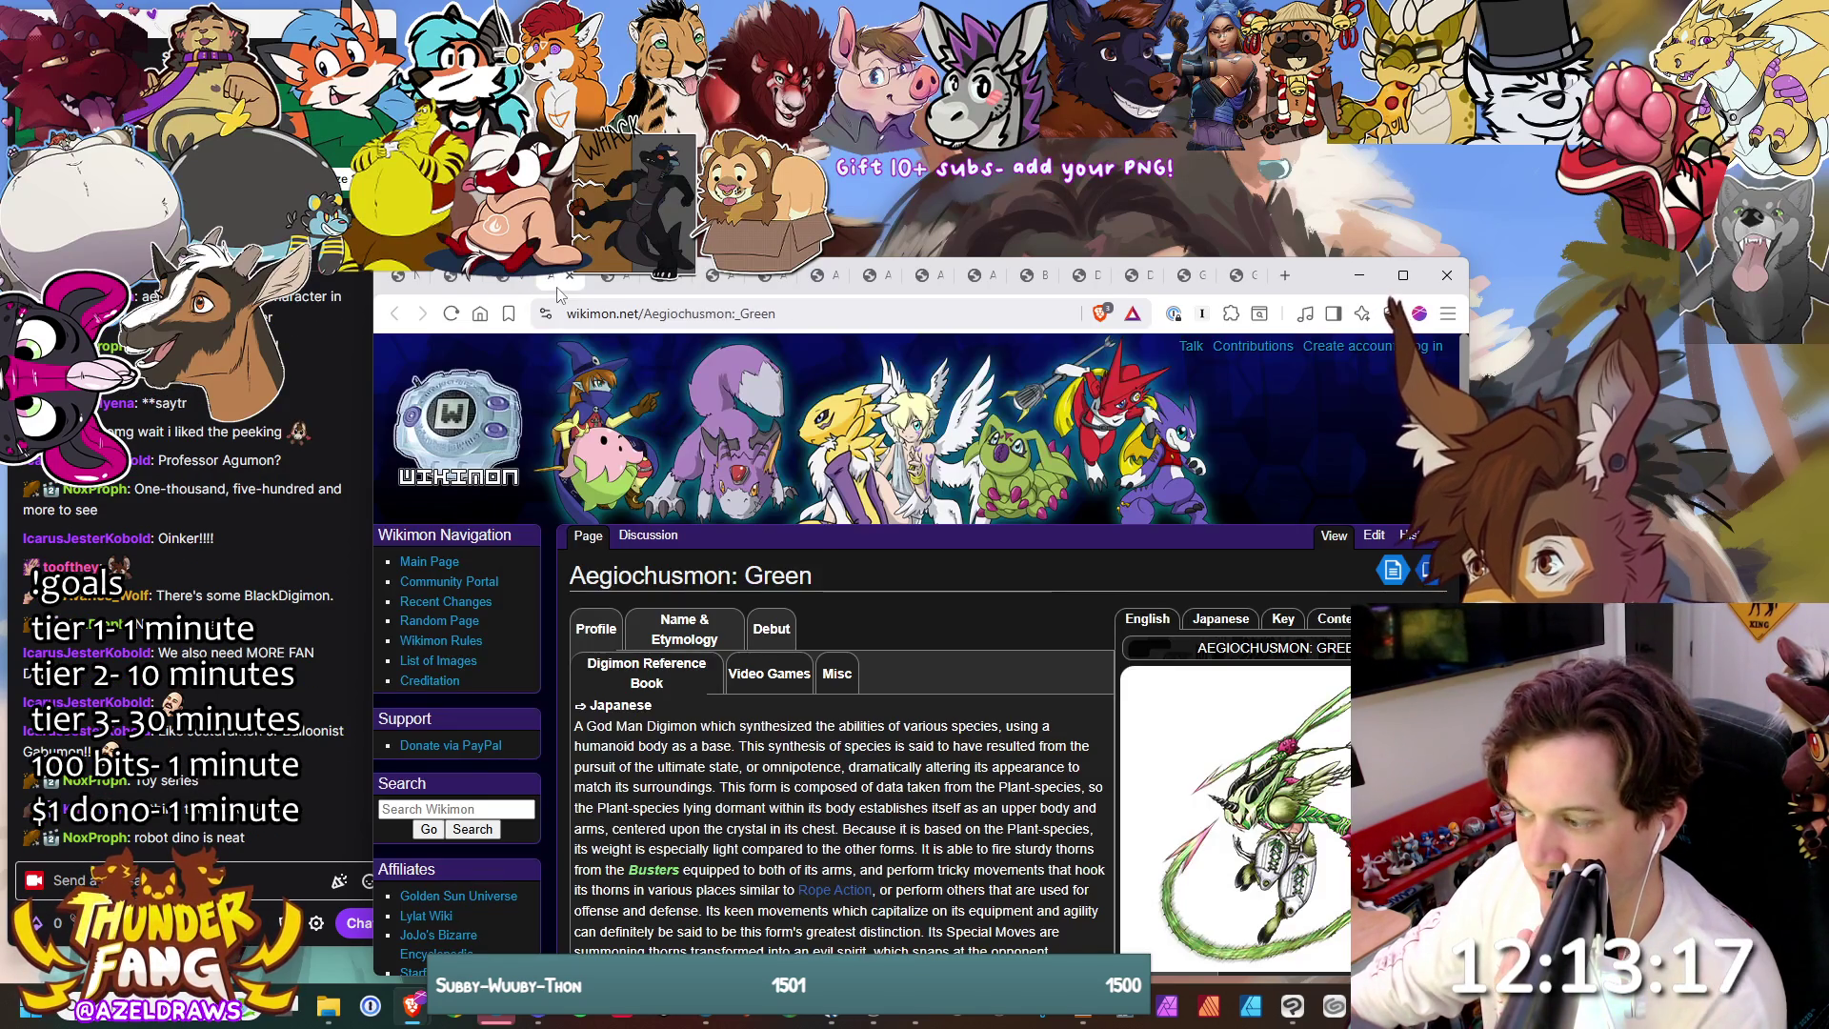
# - Close the Aegiochusmon: Green, Aegiomon and Aegiochusmon: Holy pages
pyautogui.scroll(-2, 741, 504)
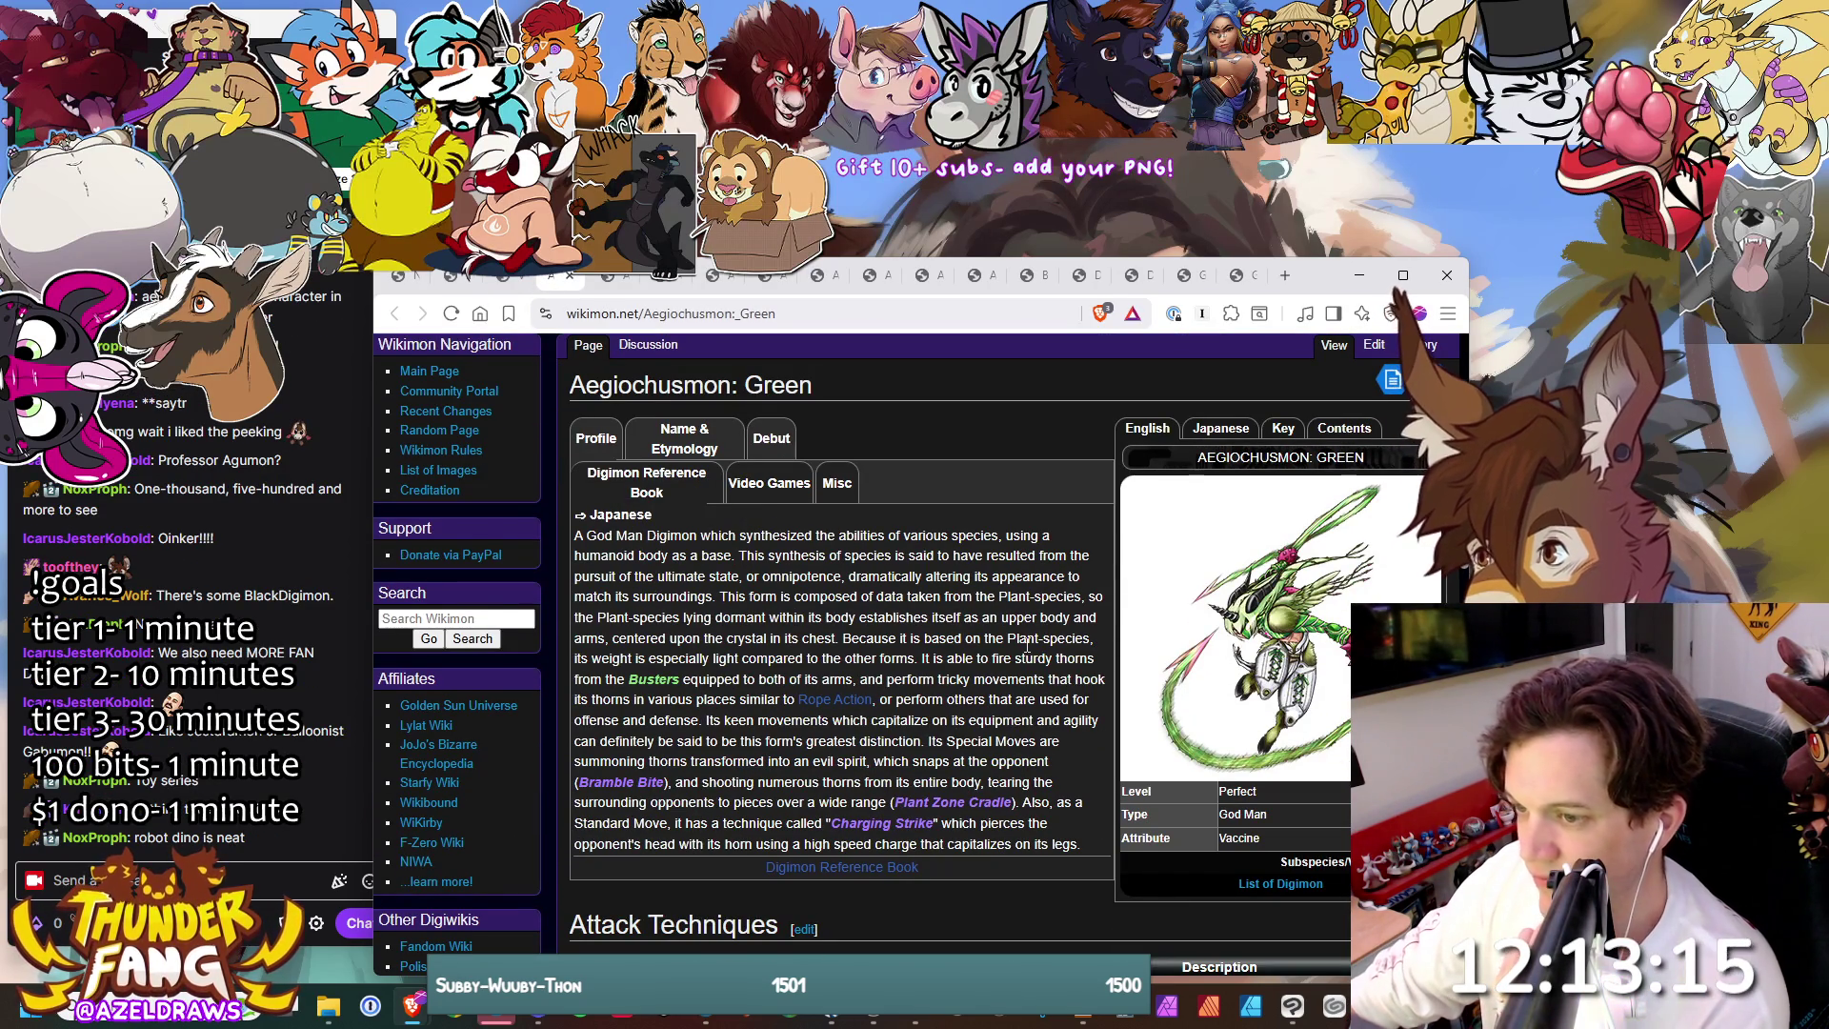
pyautogui.scroll(-1, 1027, 646)
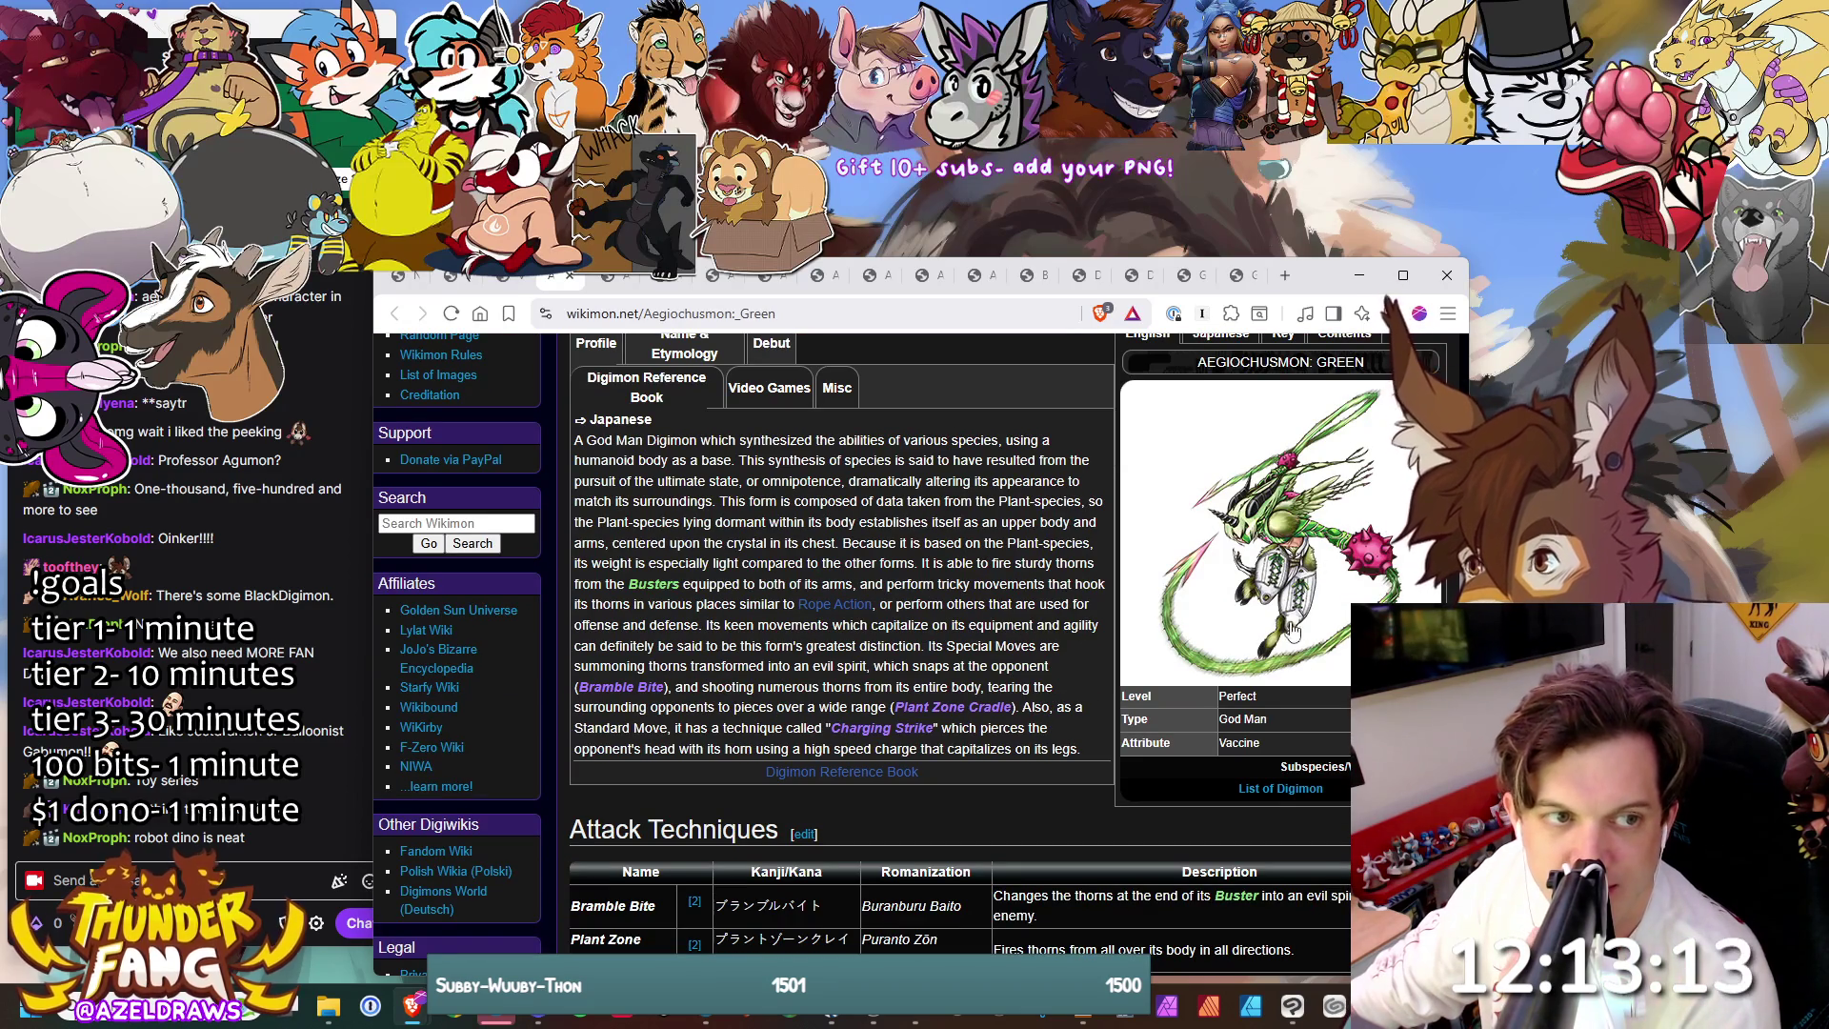
pyautogui.click(570, 276)
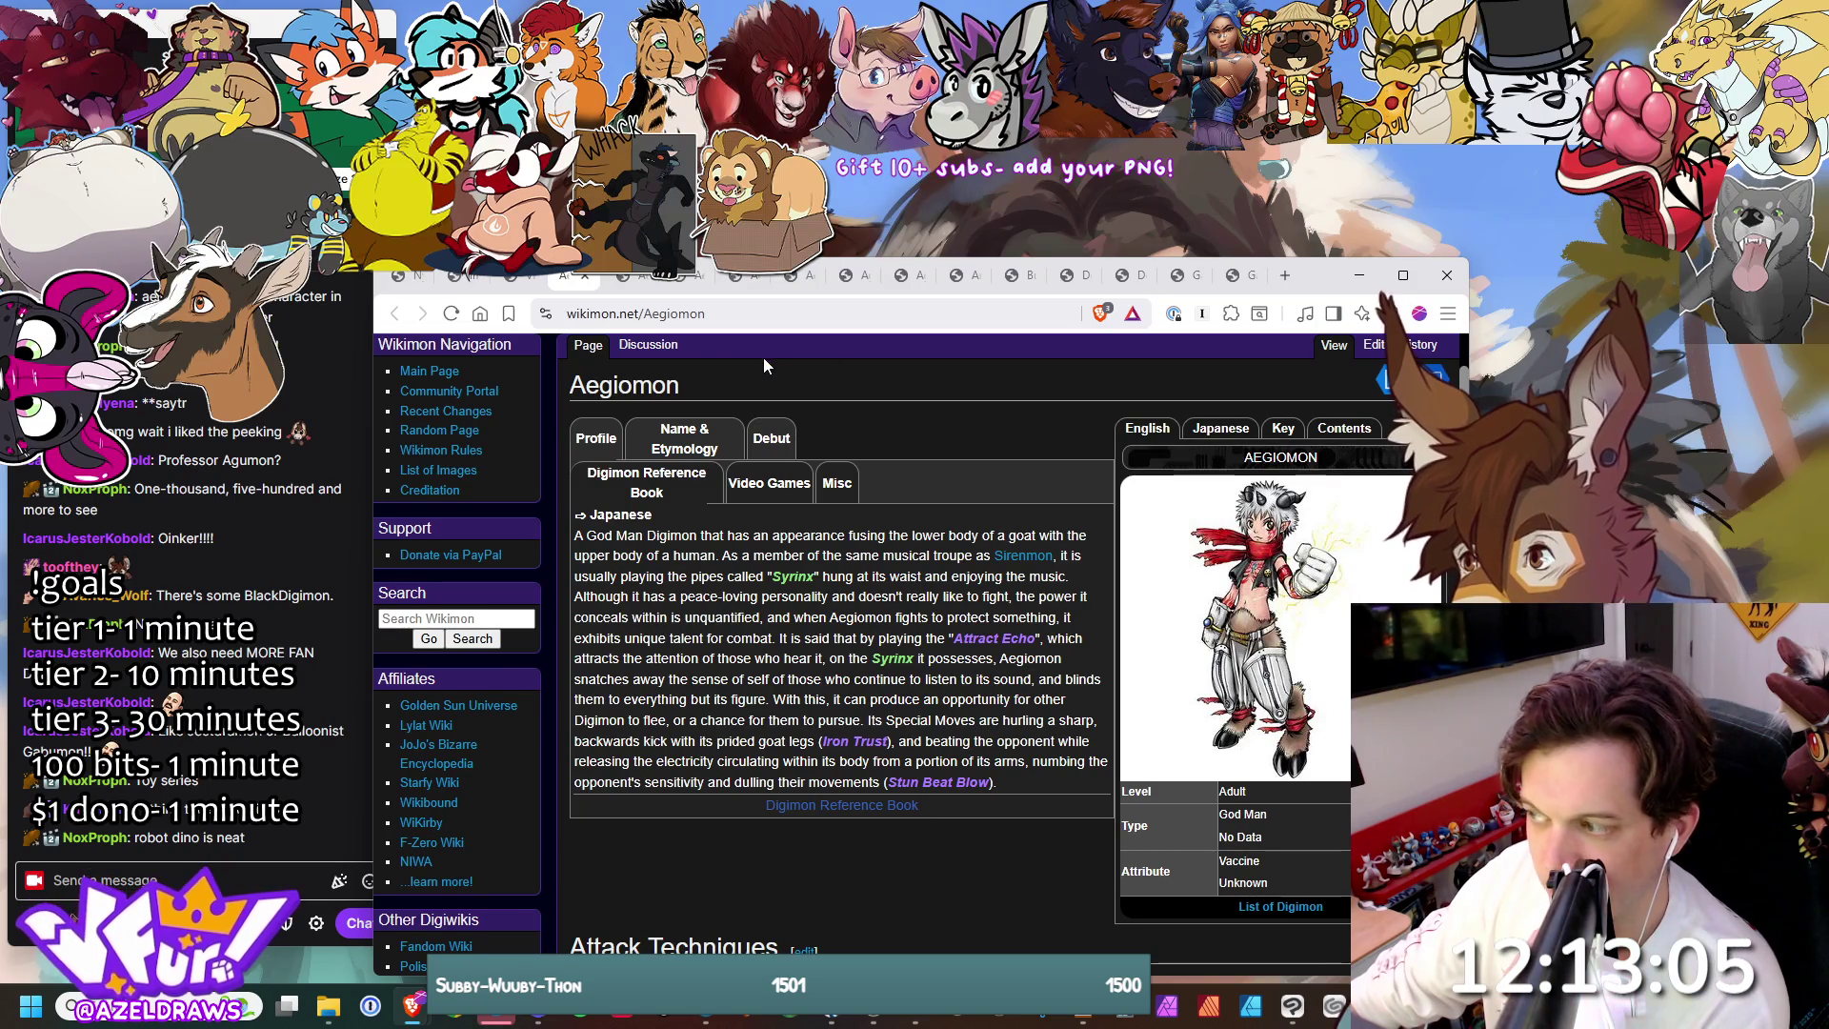
pyautogui.middleClick(563, 286)
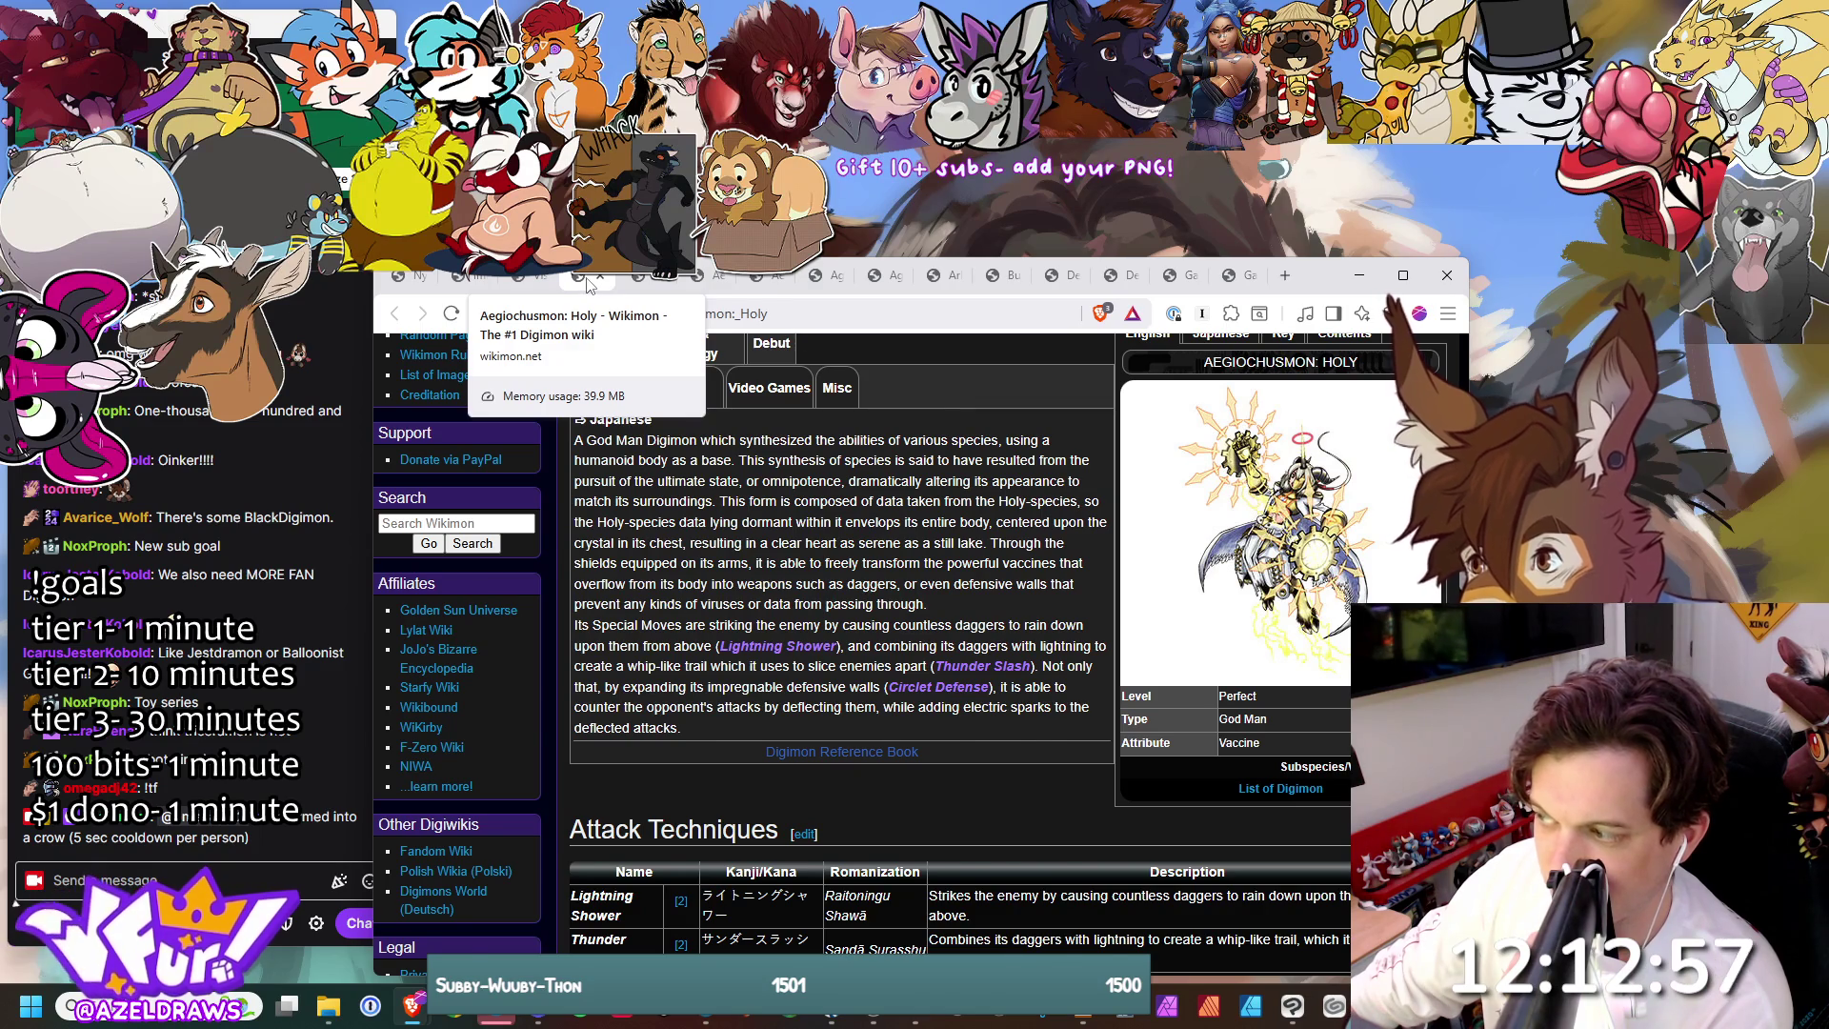
pyautogui.middleClick(588, 284)
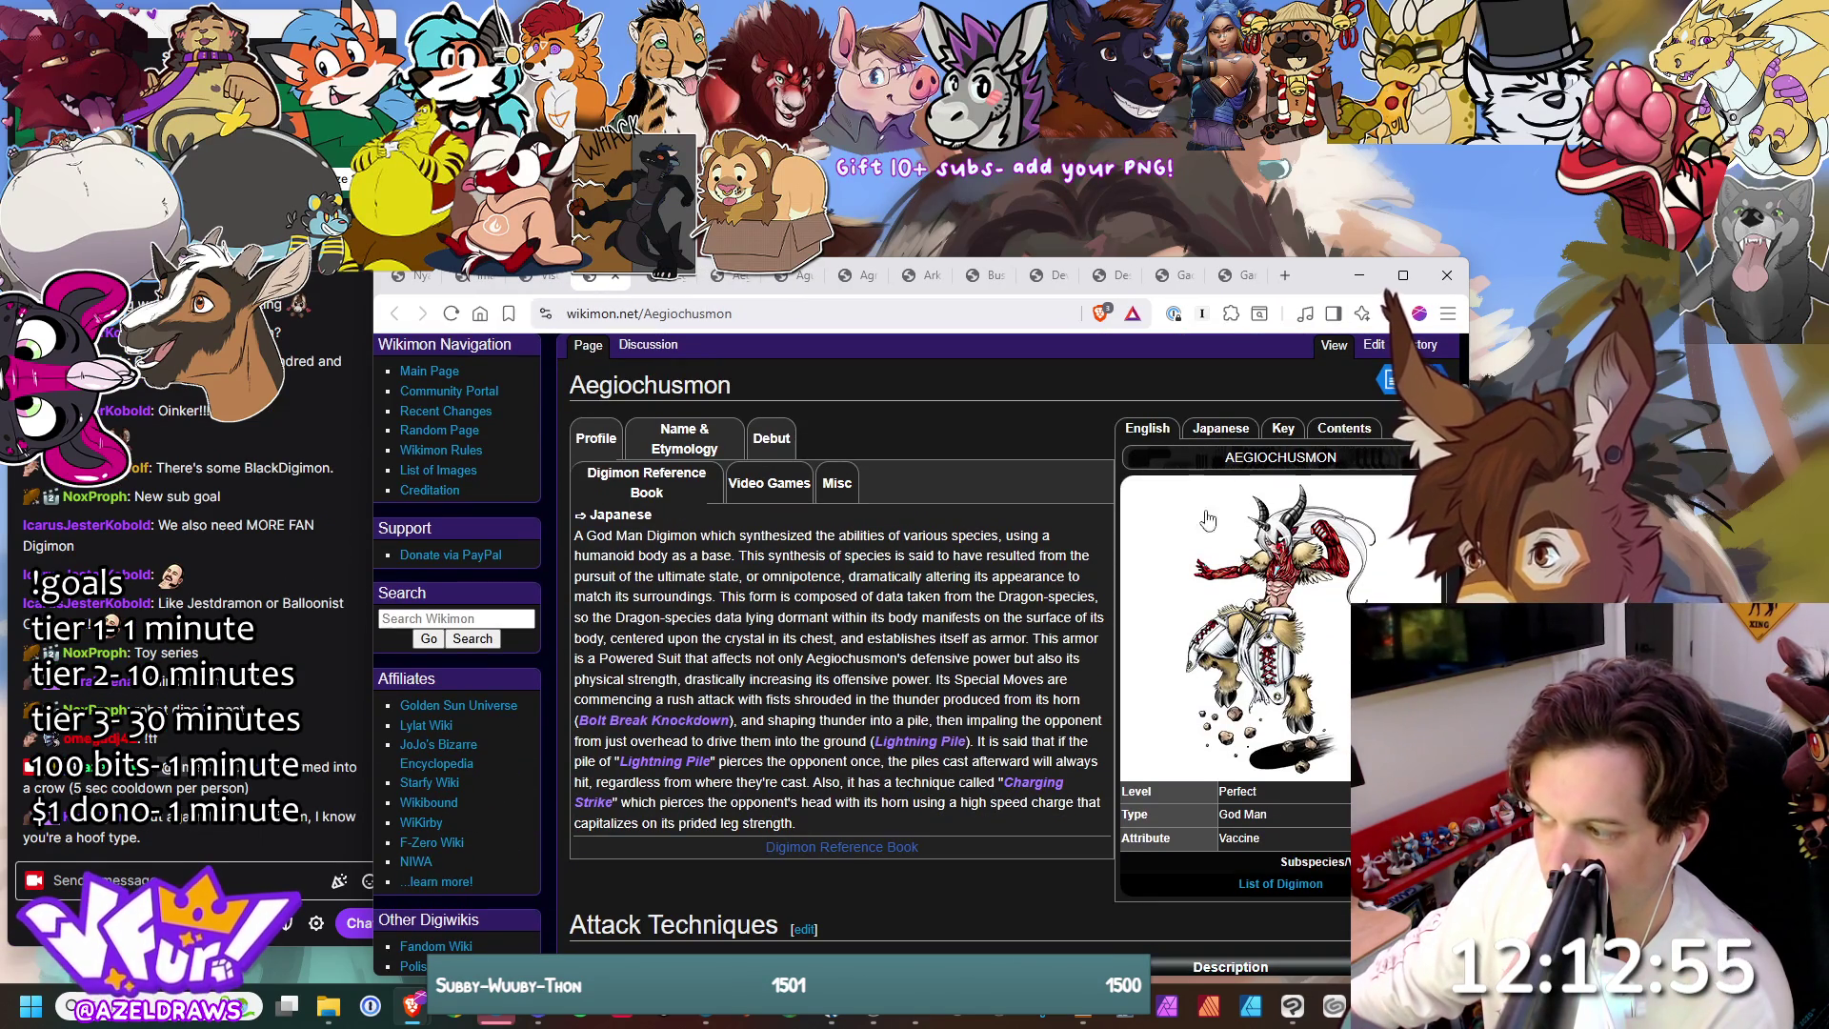
# - View the Aegiochusmon artwork full size from its file page, then close it
pyautogui.click(1277, 605)
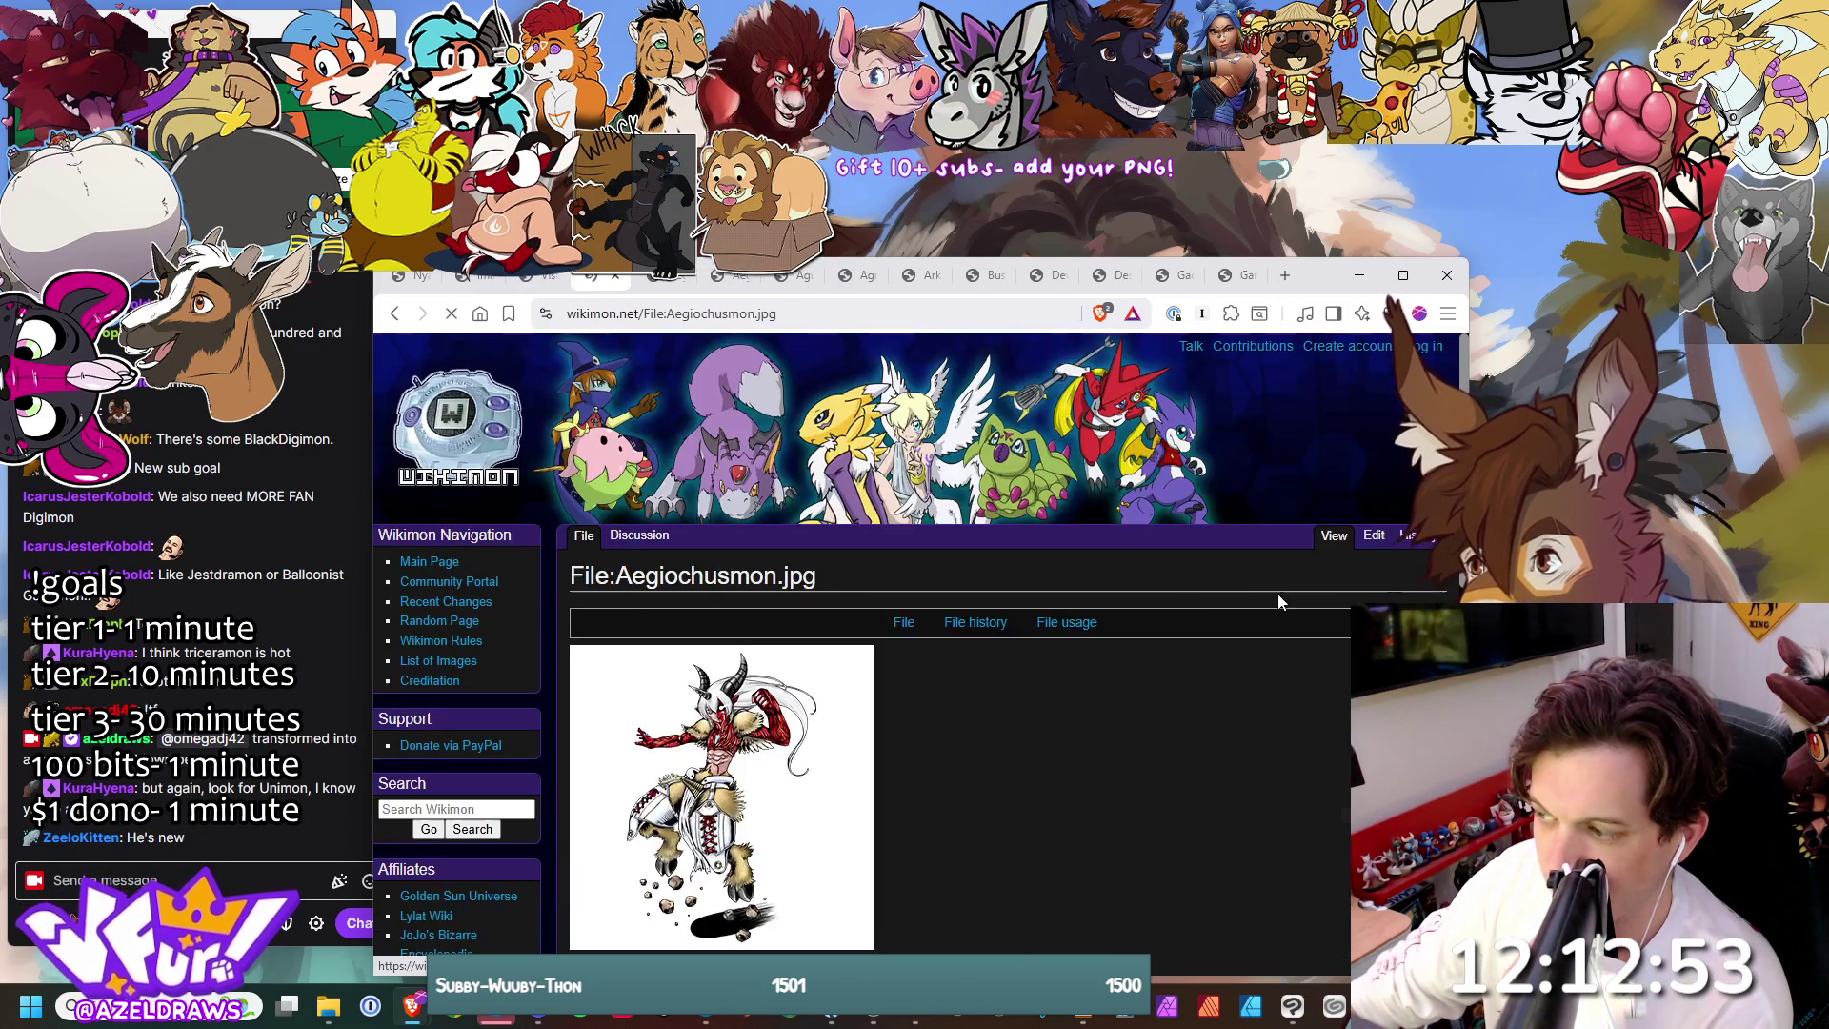
pyautogui.scroll(-3, 720, 551)
pyautogui.click(720, 551)
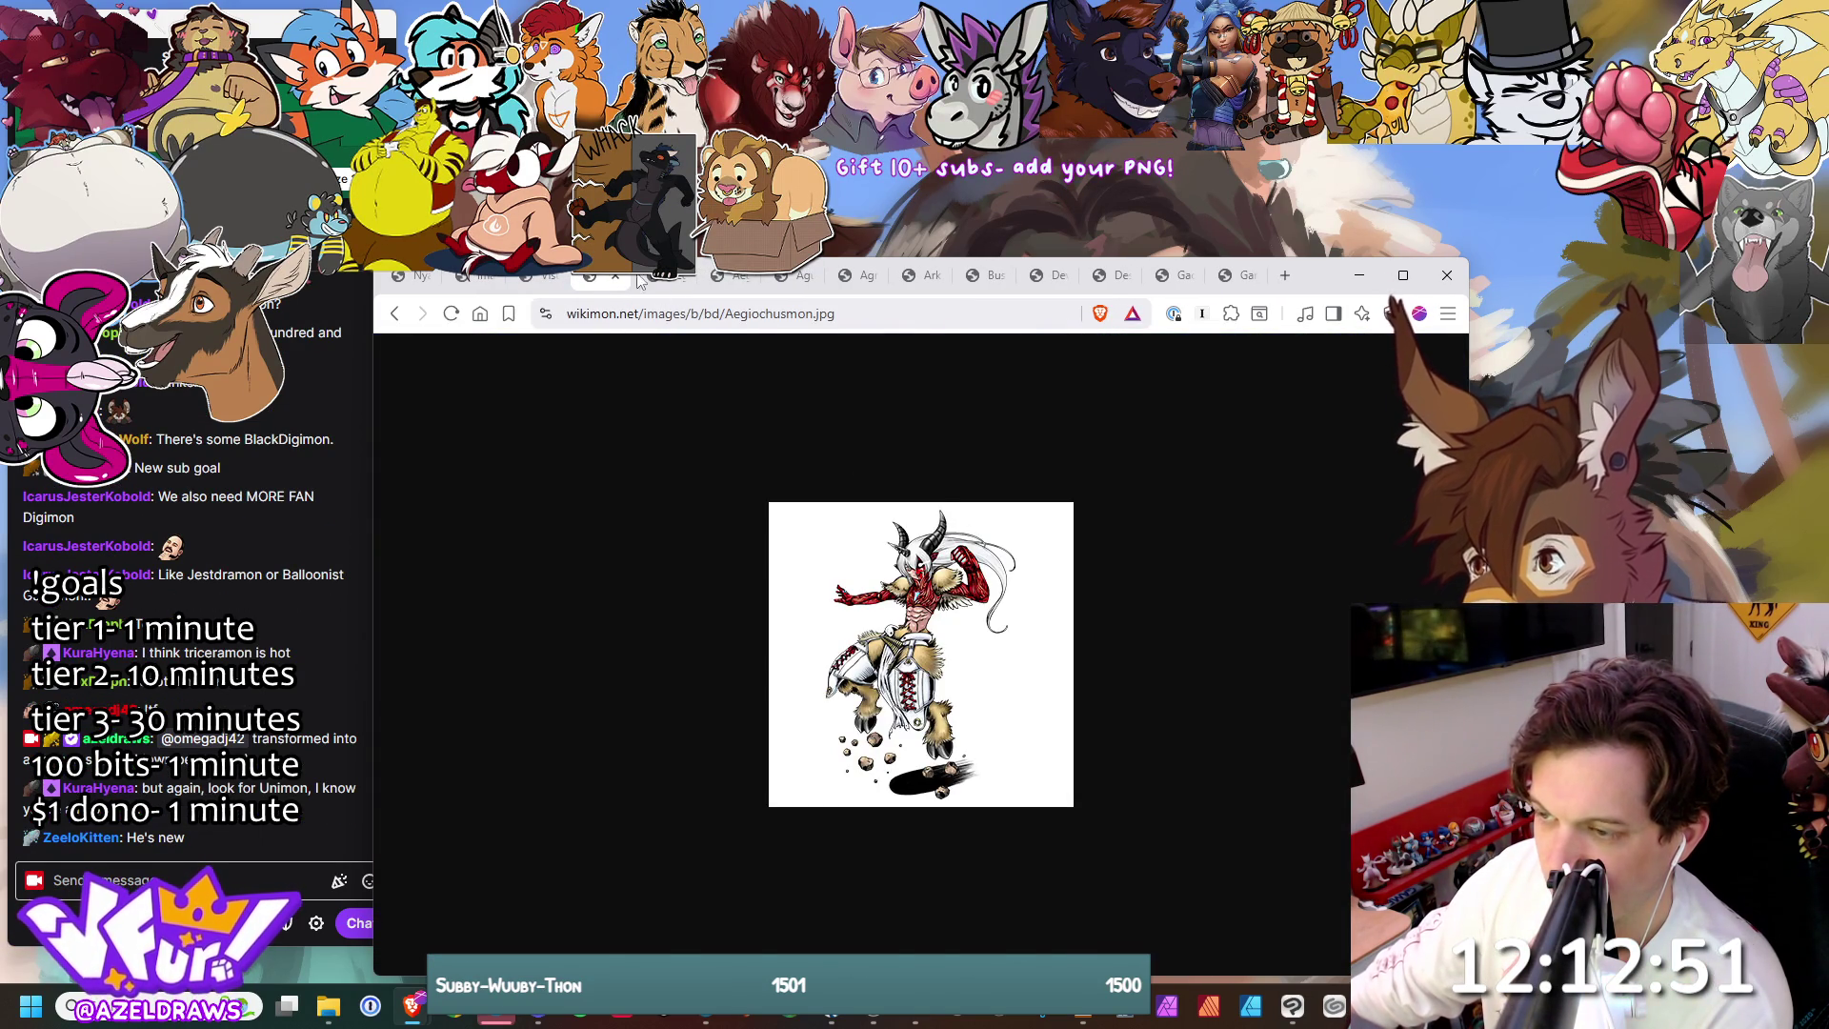
pyautogui.middleClick(588, 286)
pyautogui.scroll(-3, 647, 467)
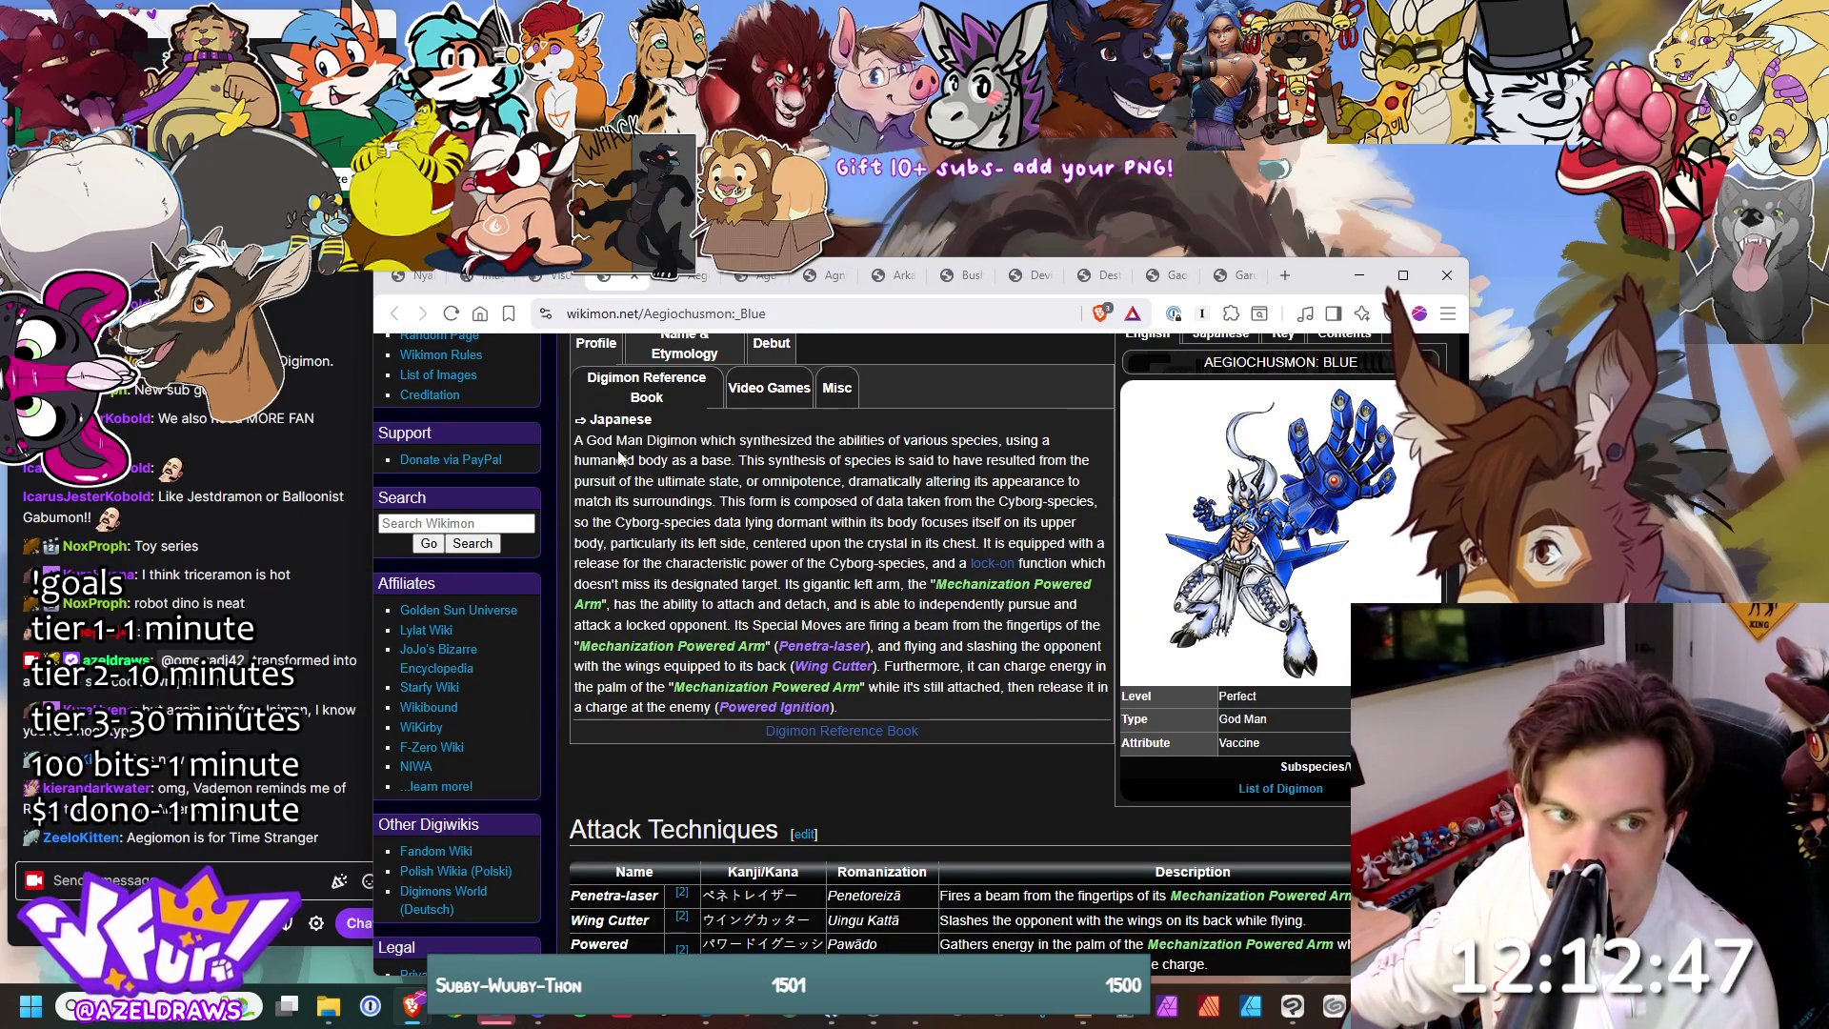
# - Glance at and close the Blue, Dark, Agumon -Yuki no Kizuna-, Agnimon and Arkadimon Adult tabs
pyautogui.middleClick(605, 278)
pyautogui.scroll(-3, 700, 381)
pyautogui.middleClick(641, 282)
pyautogui.scroll(-5, 718, 420)
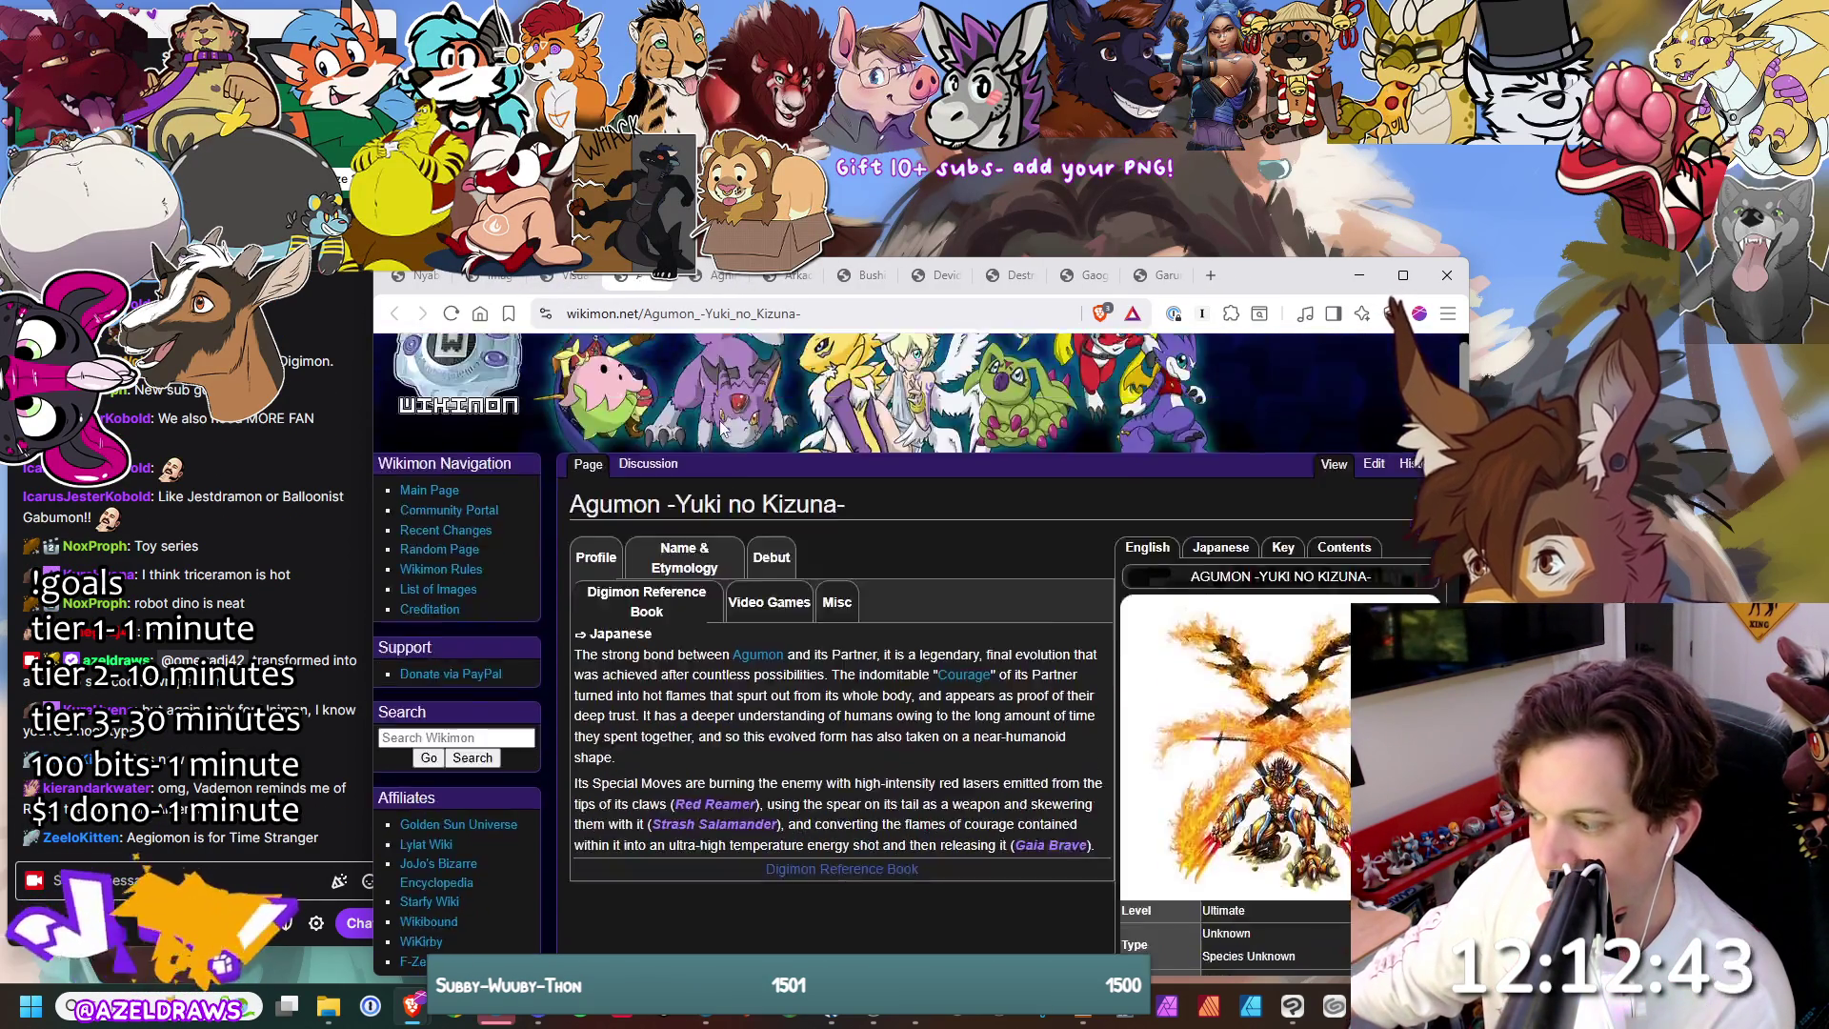
pyautogui.middleClick(677, 284)
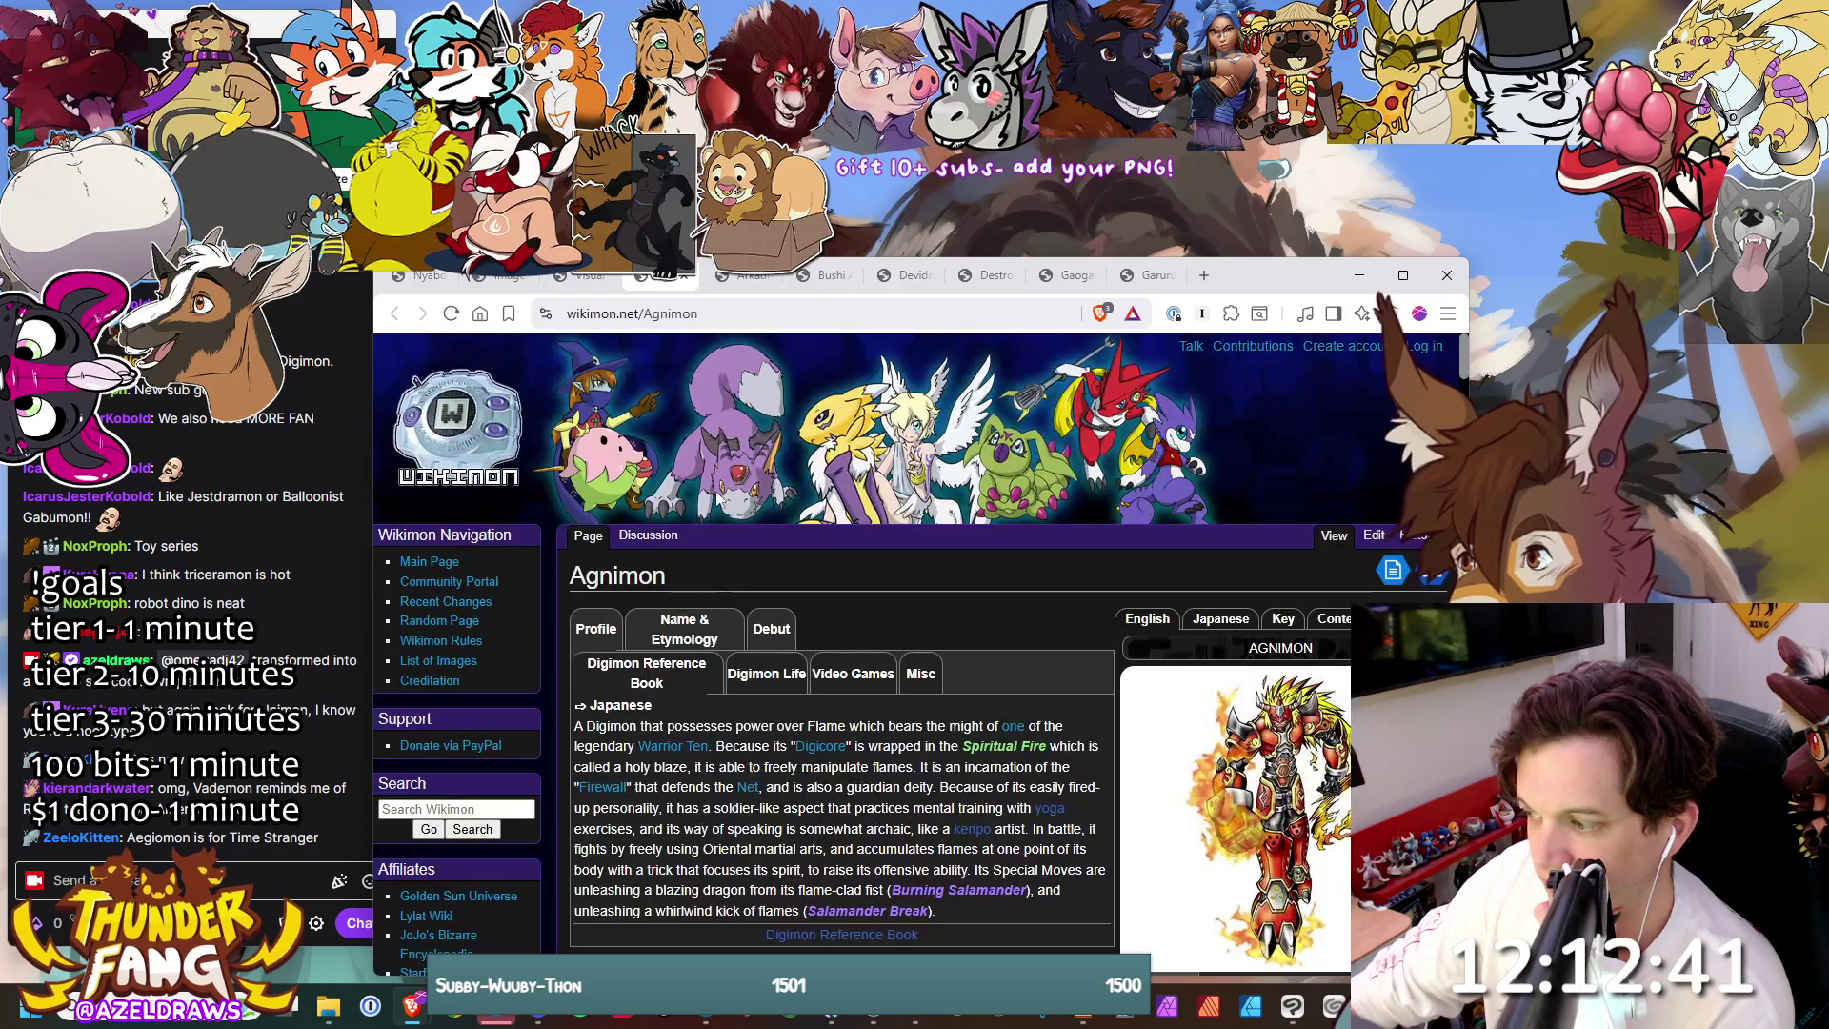
pyautogui.scroll(-5, 724, 548)
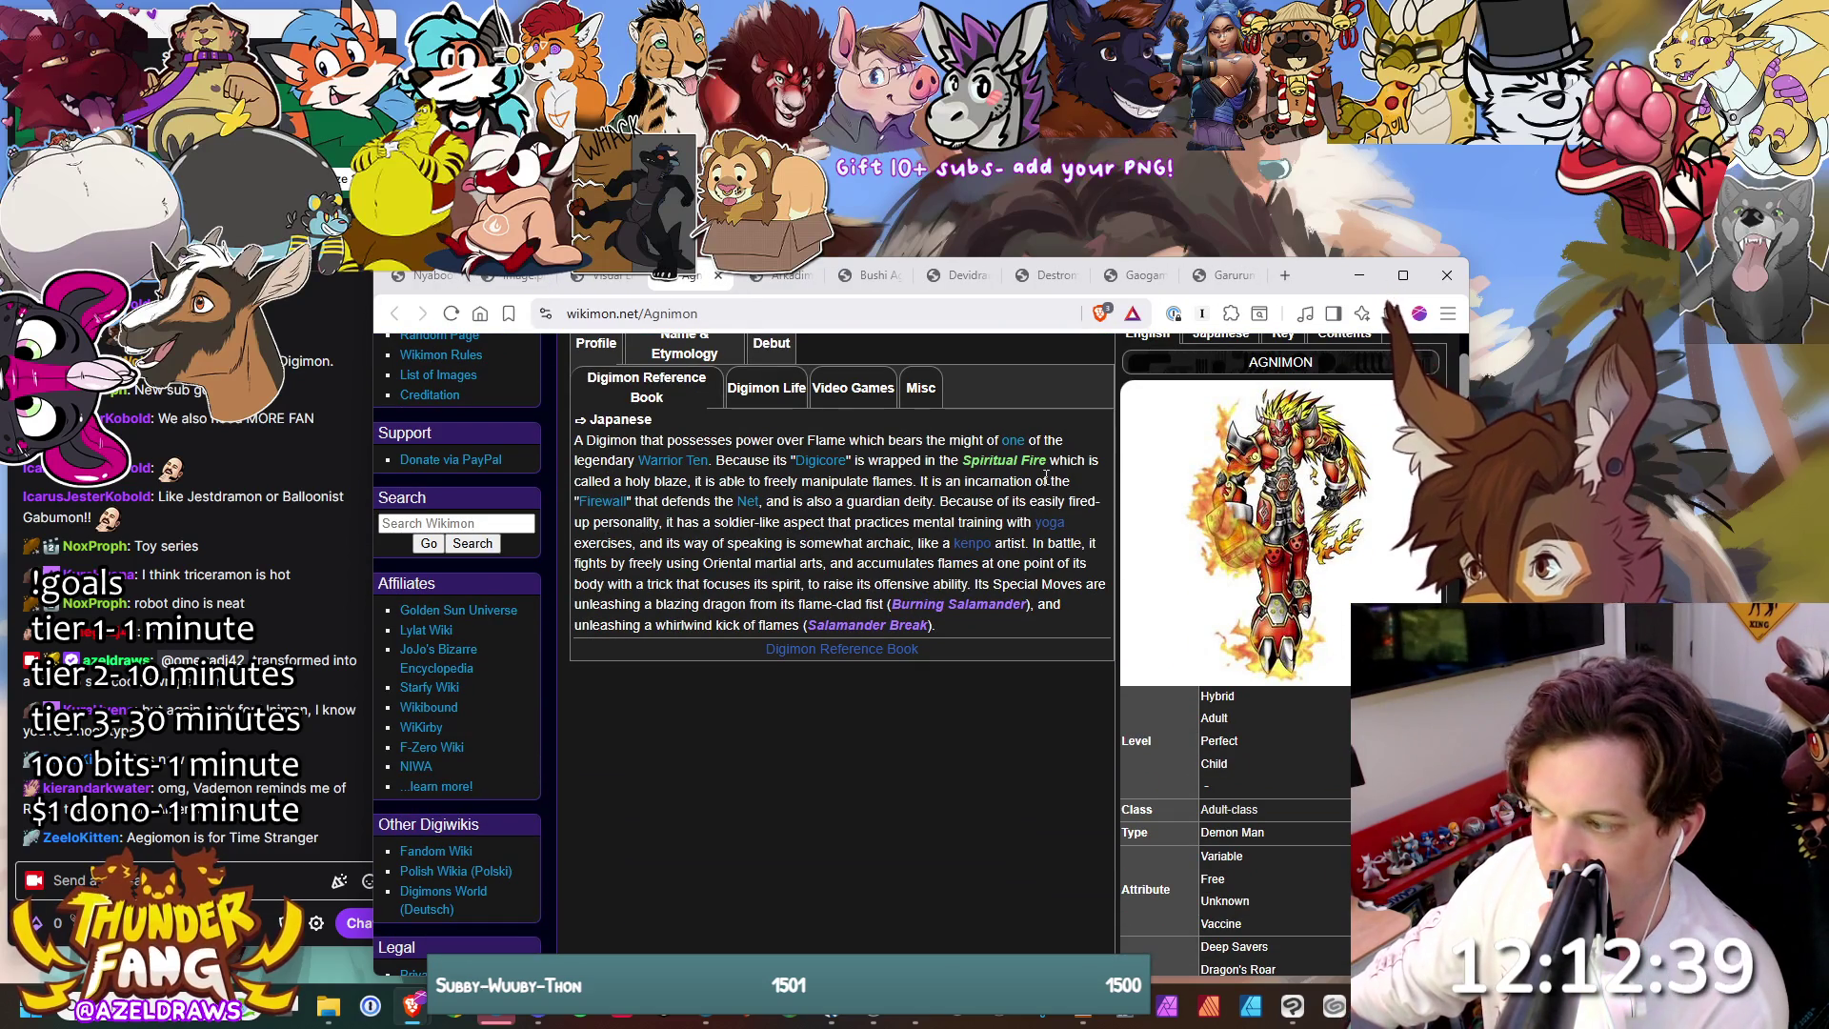
pyautogui.middleClick(672, 284)
pyautogui.scroll(-5, 724, 436)
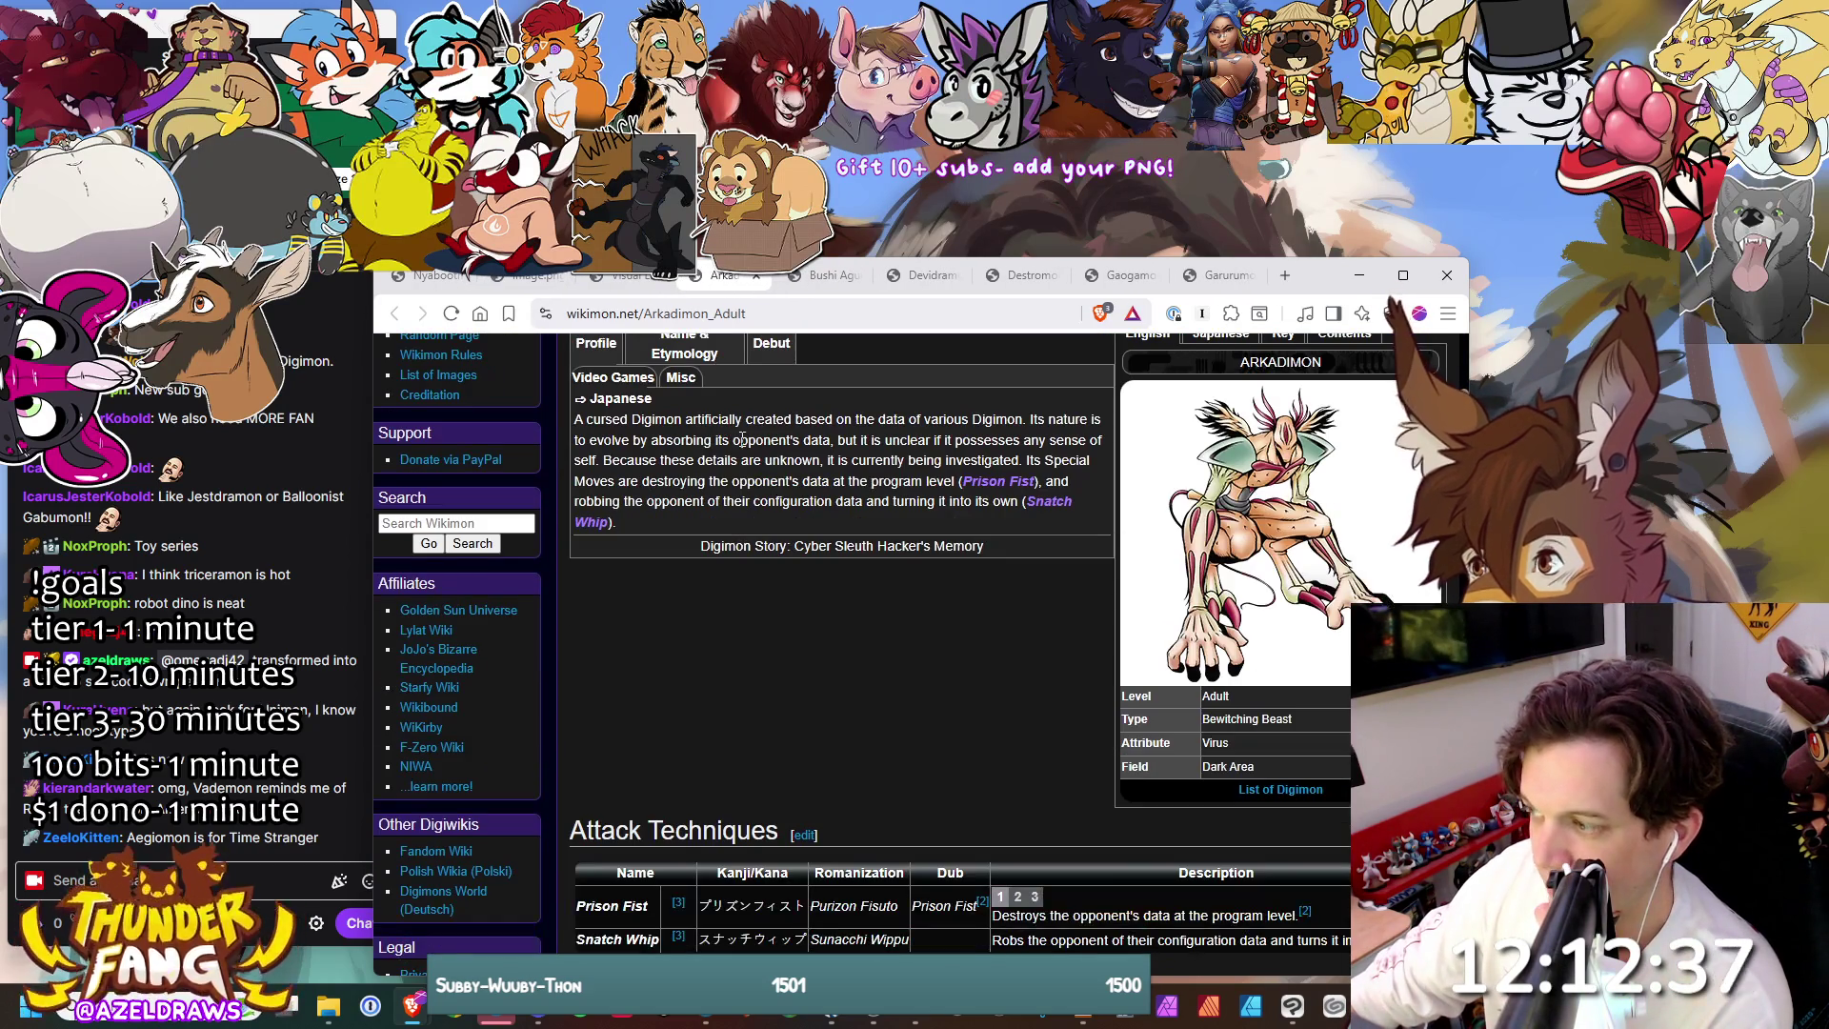
pyautogui.scroll(1, 1329, 481)
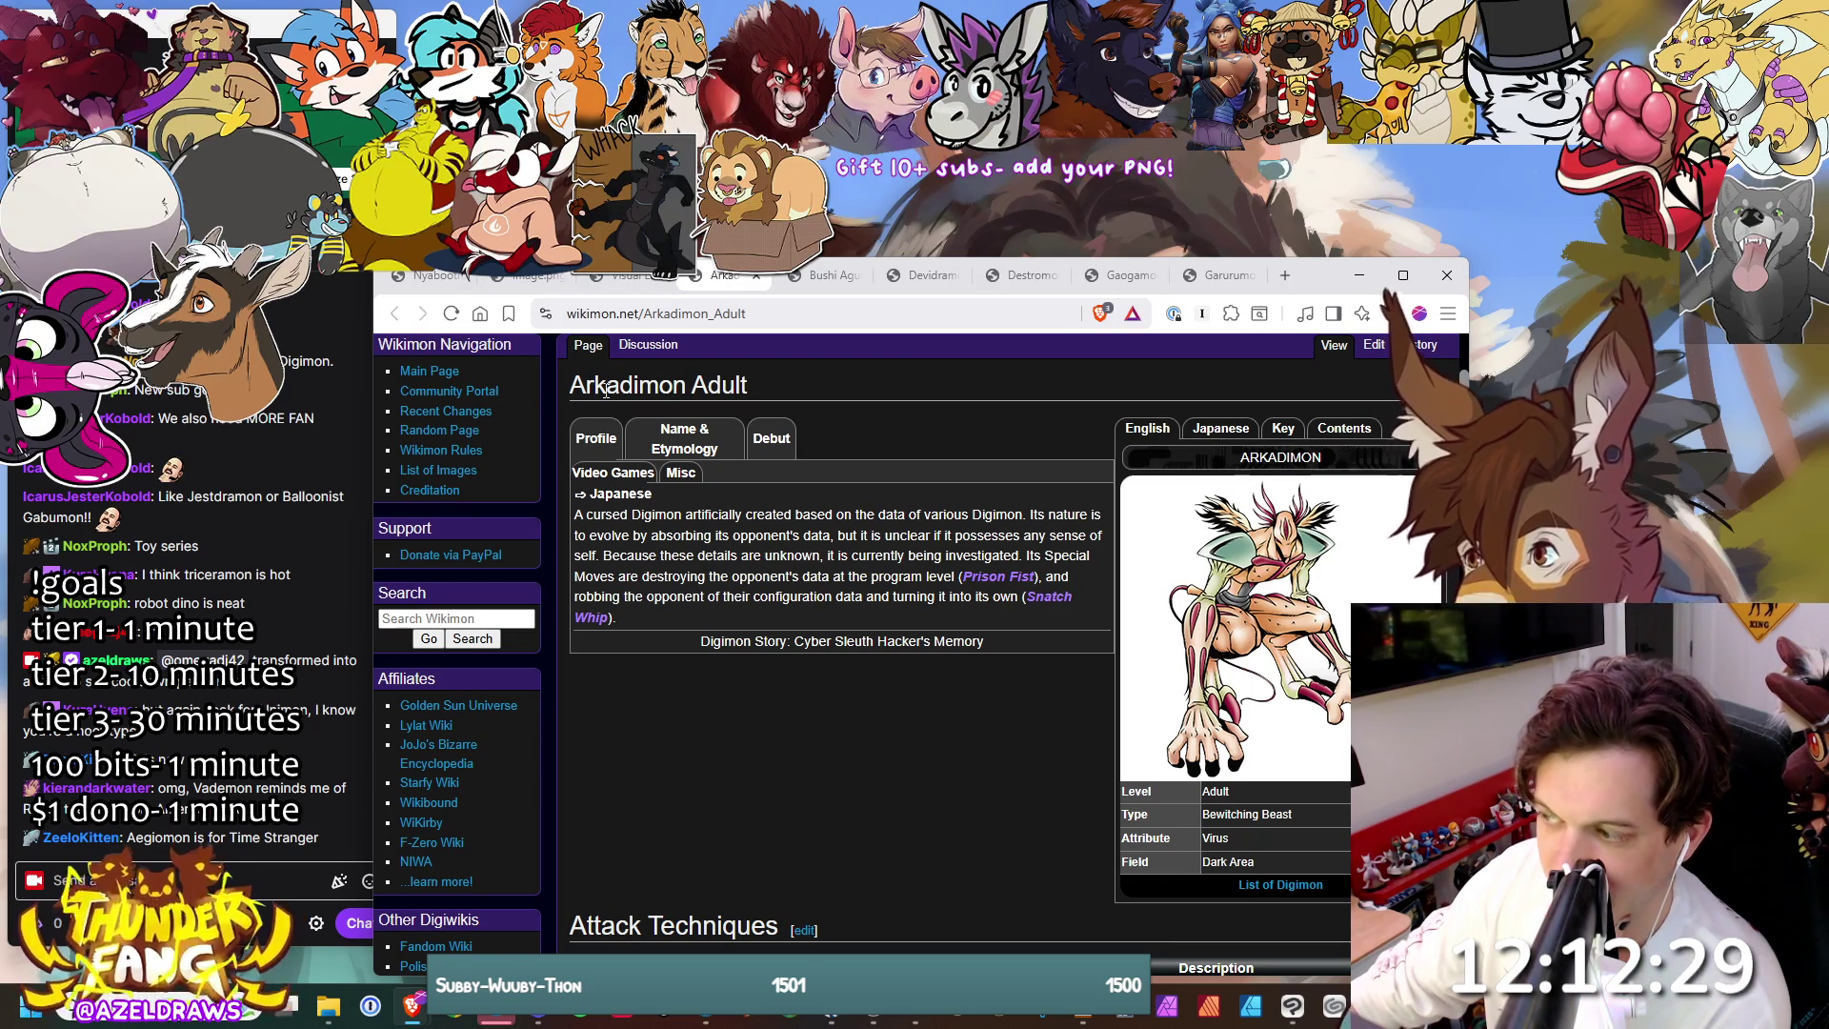
pyautogui.middleClick(725, 284)
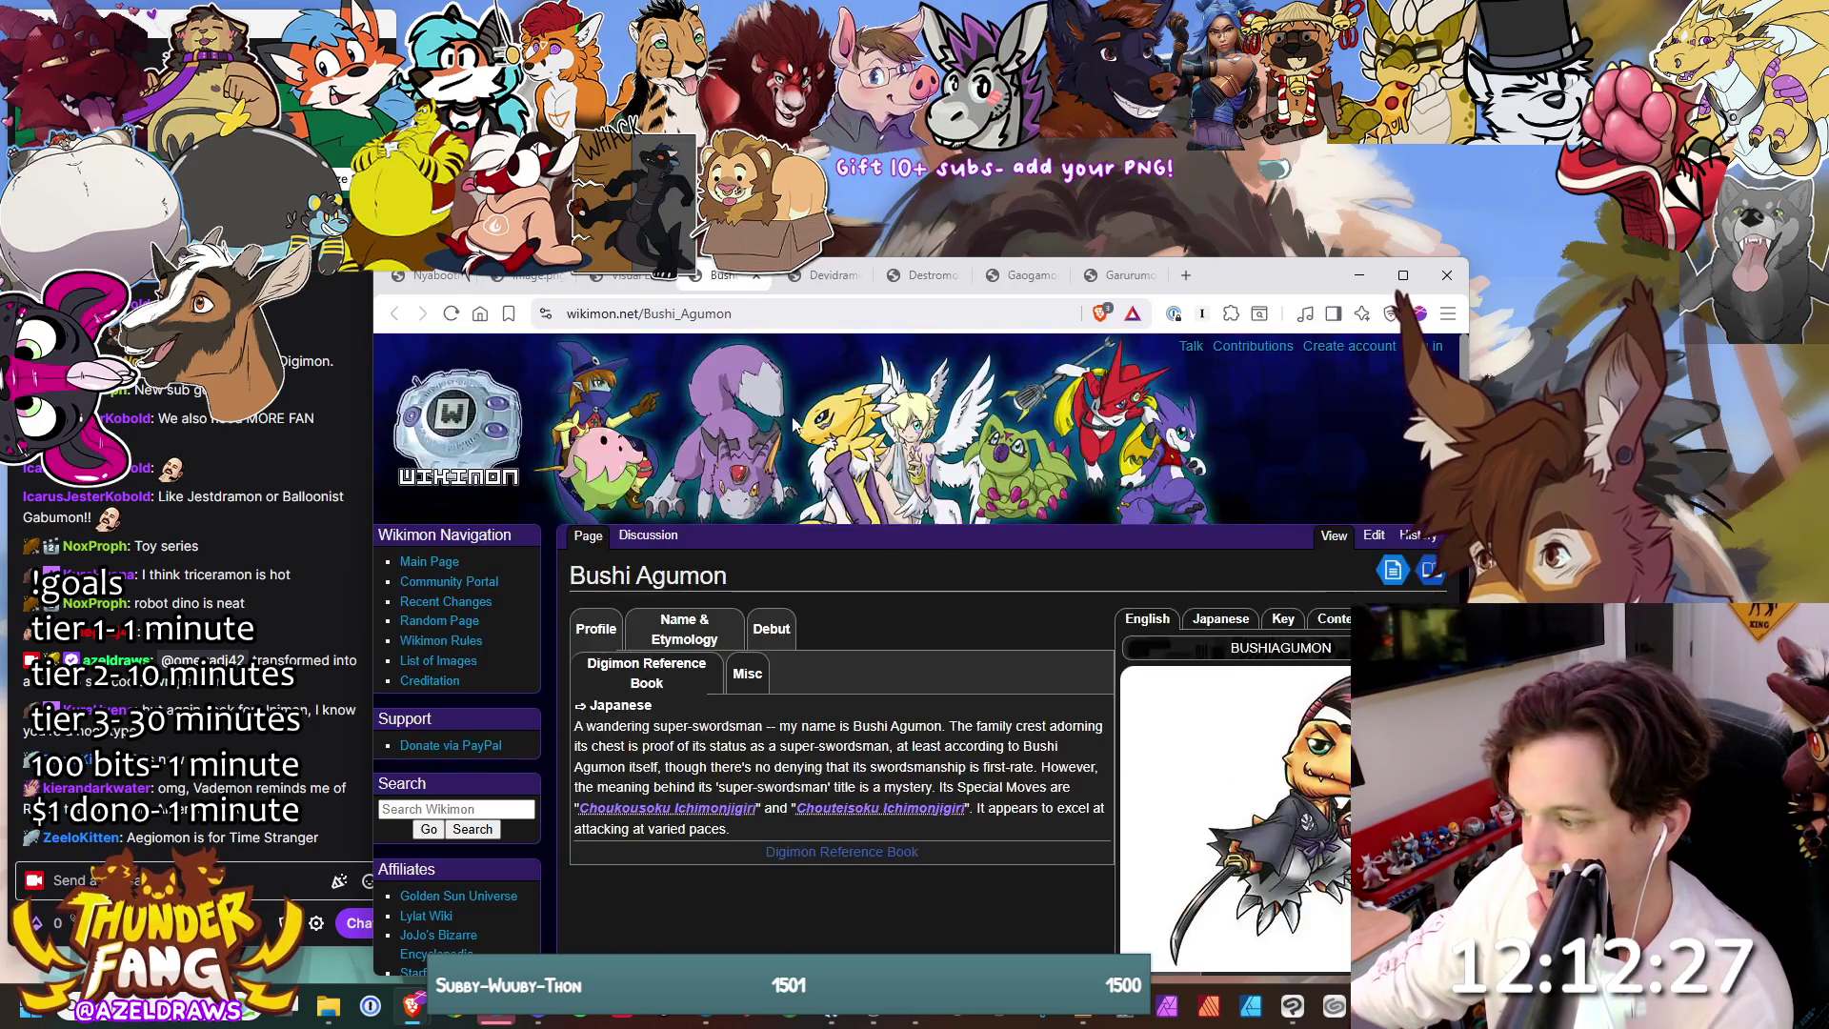
# - View the Bushi Agumon artwork full size from its file page
pyautogui.scroll(-3, 1339, 522)
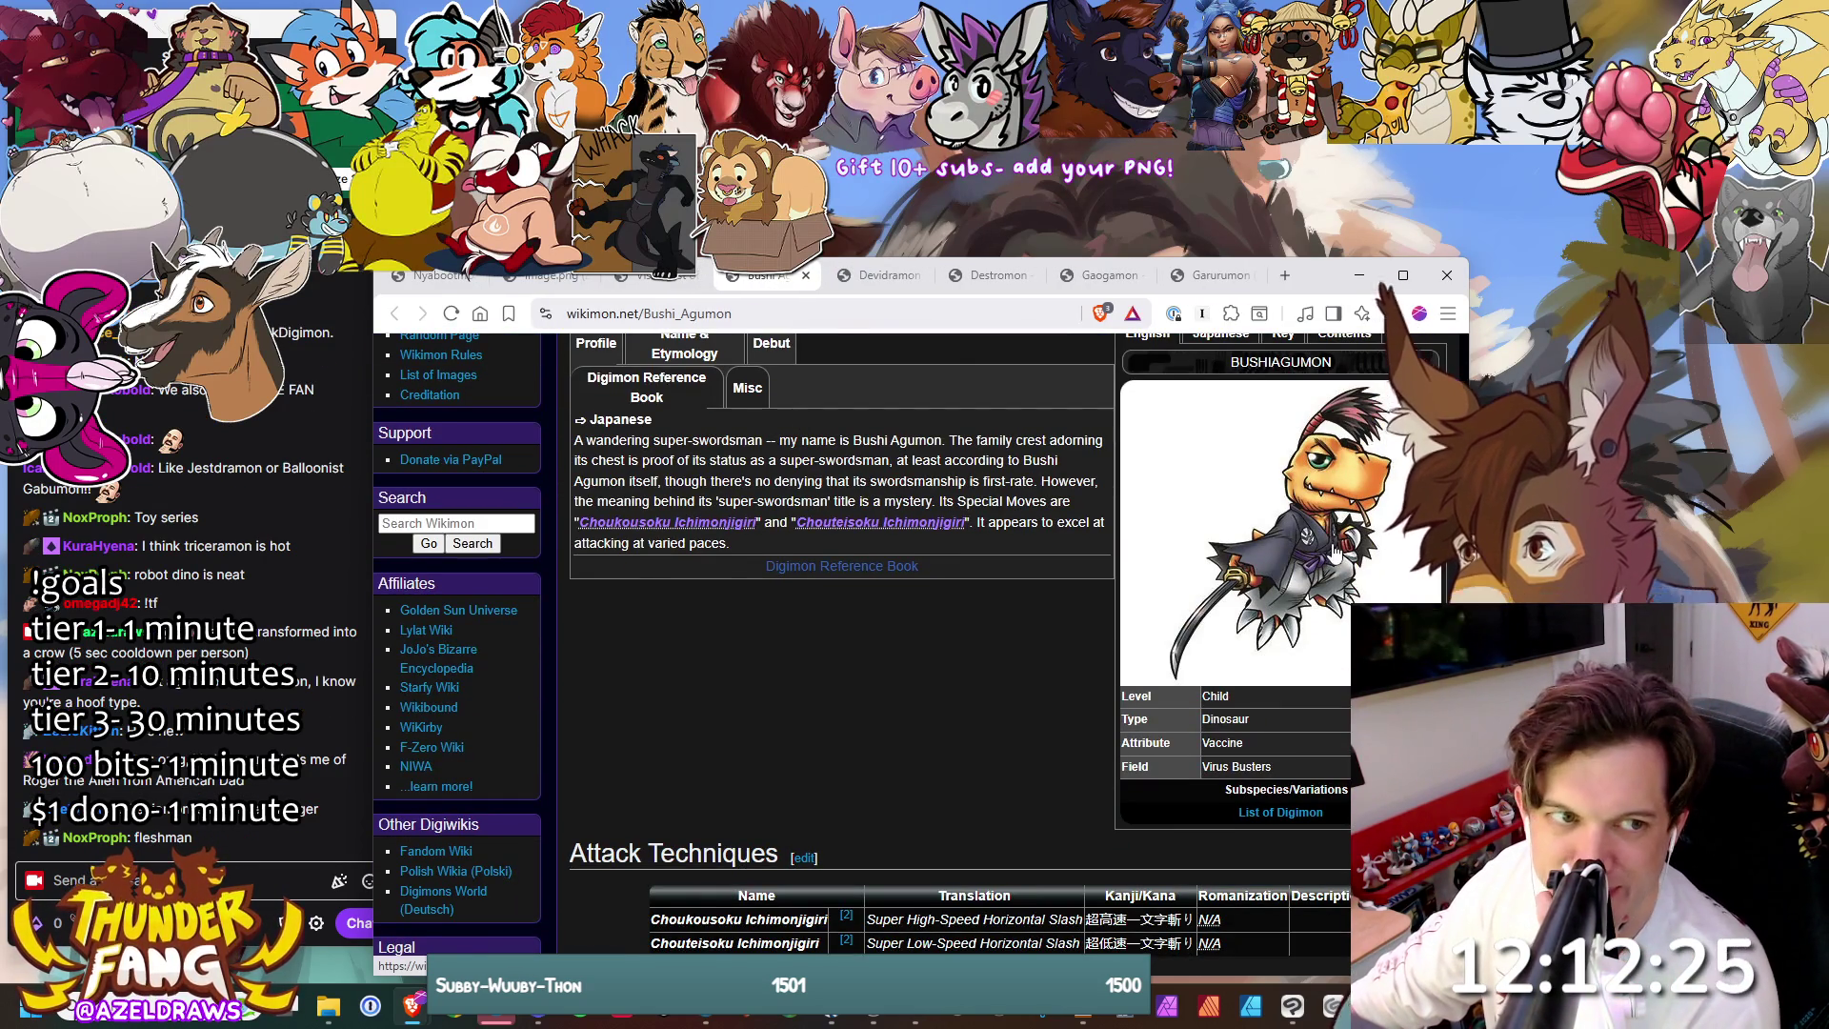
pyautogui.click(1337, 553)
pyautogui.click(781, 752)
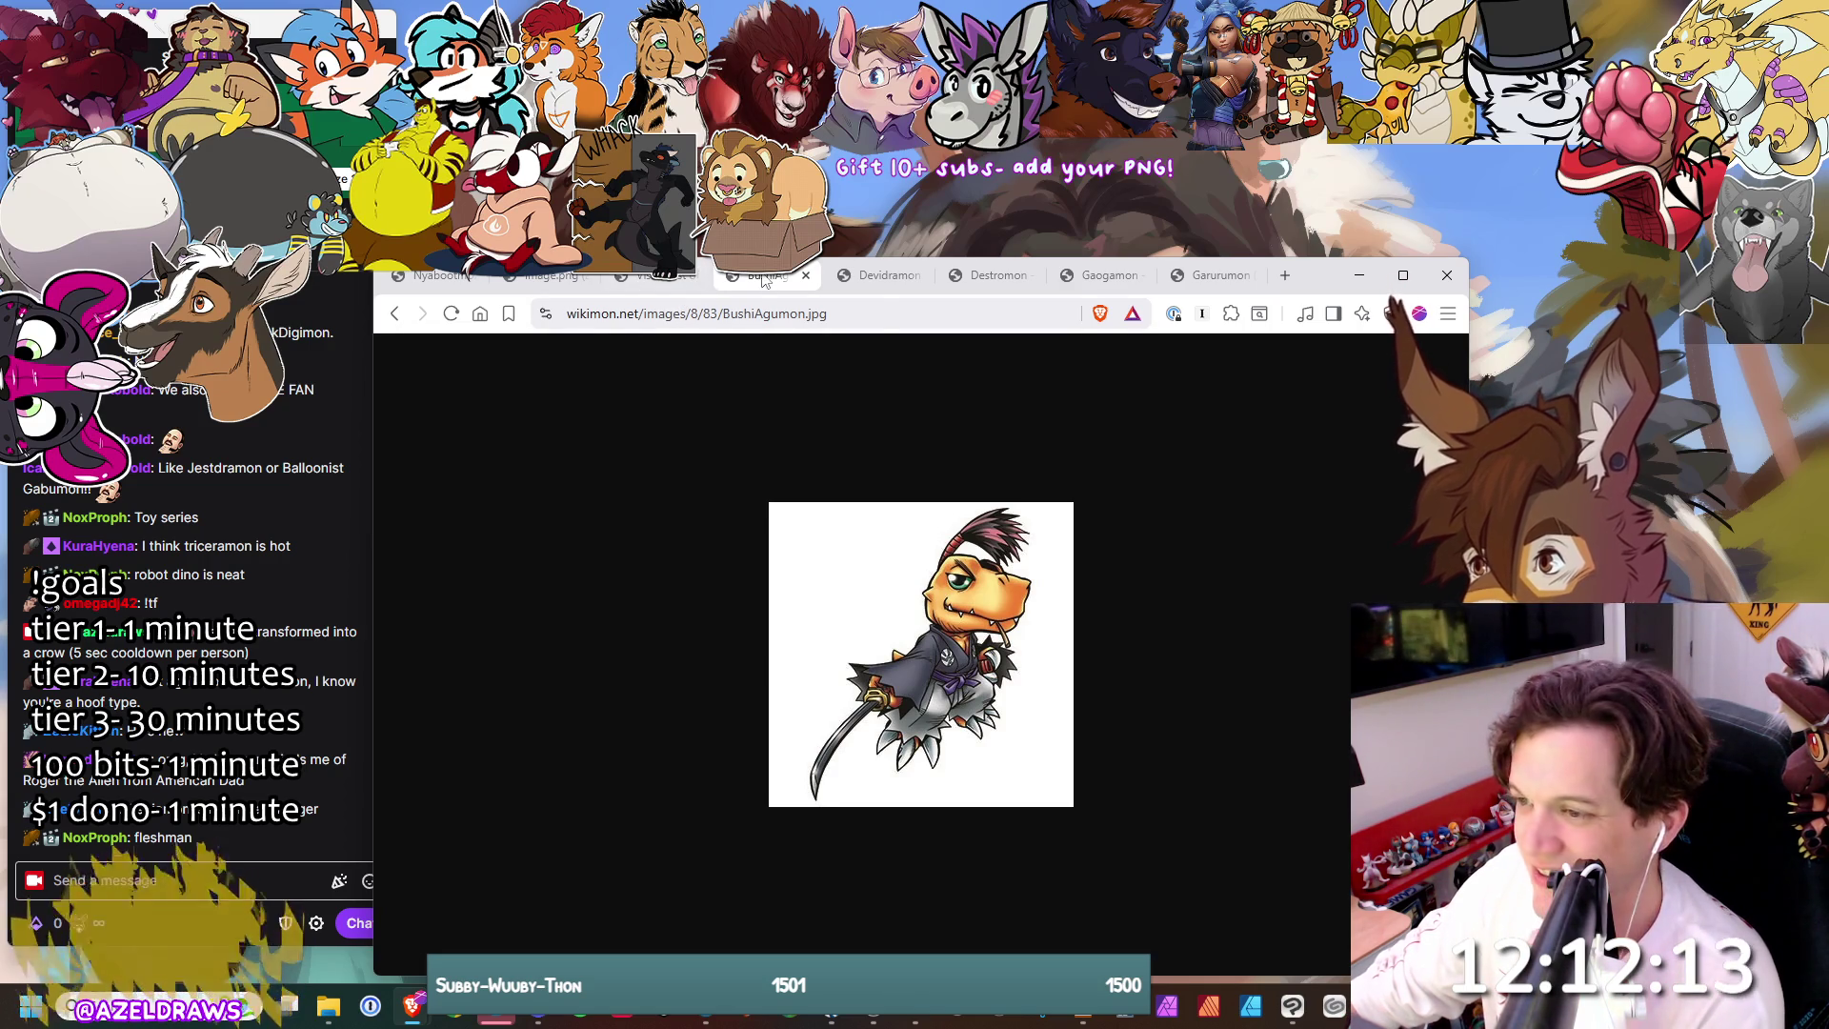
# - Go to the Devidramon article and open its artwork's file page
pyautogui.click(881, 281)
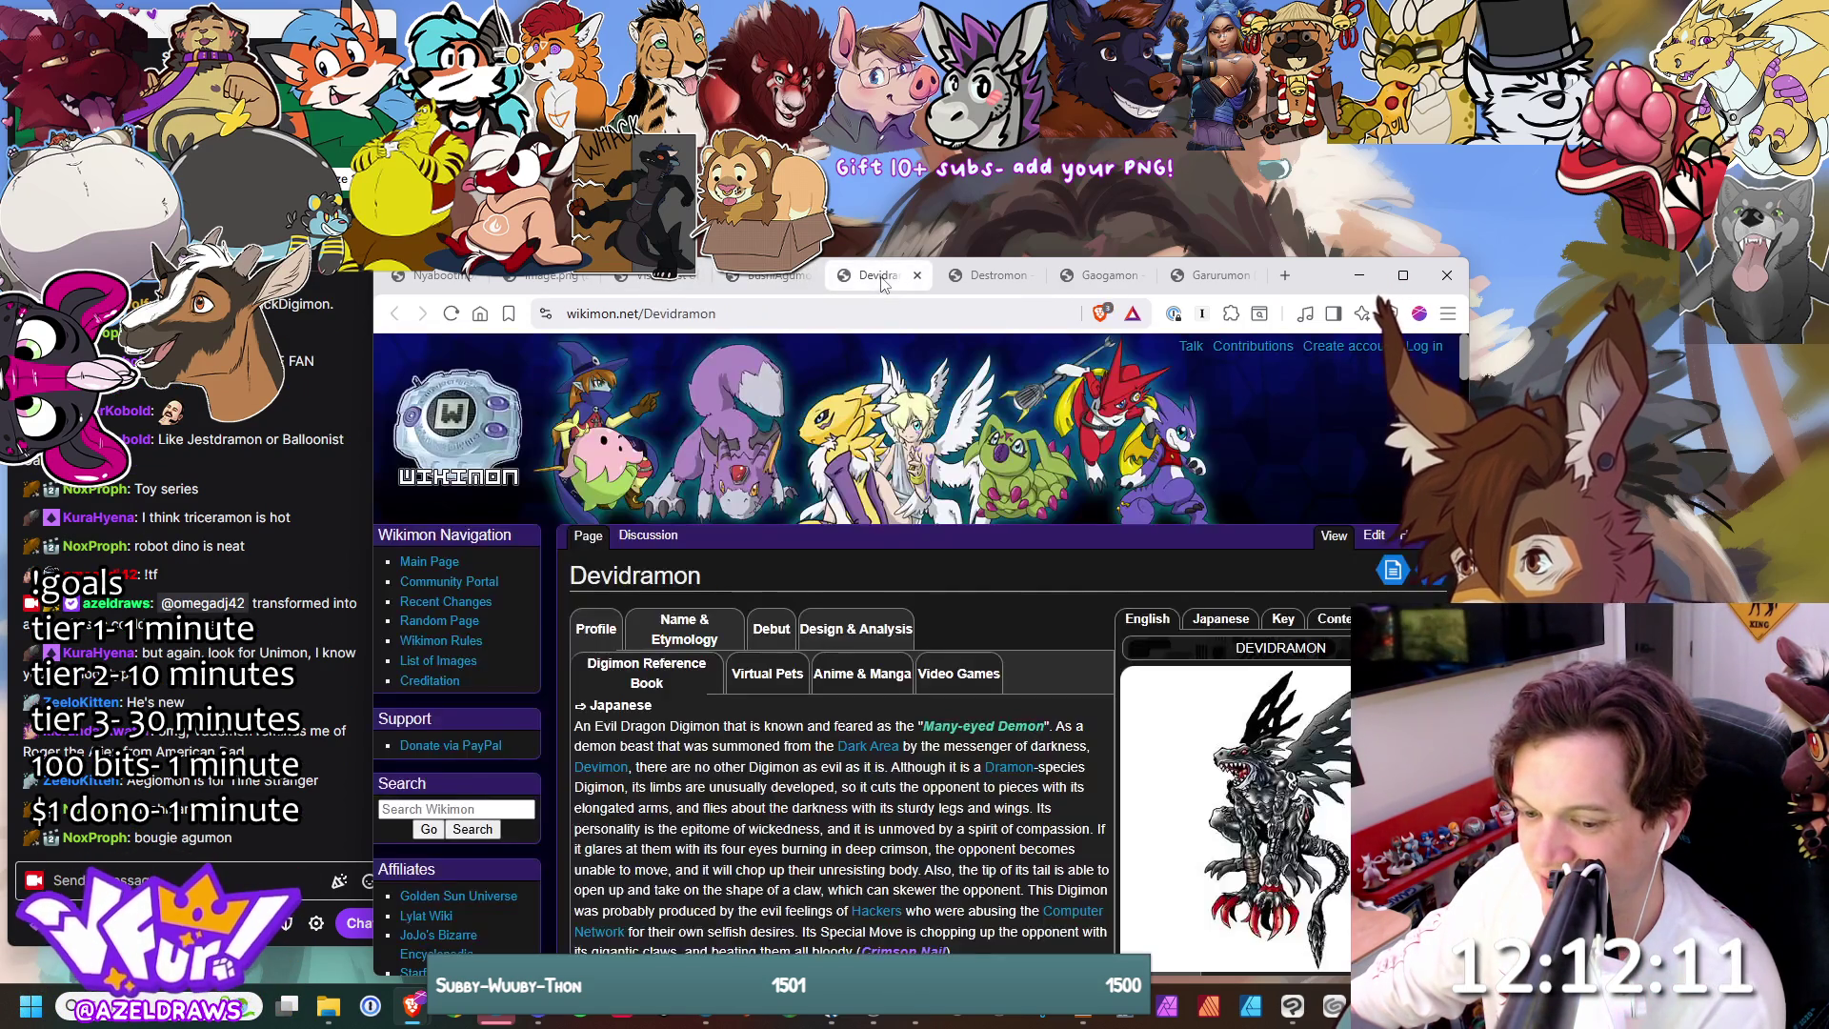
pyautogui.scroll(-2, 1032, 547)
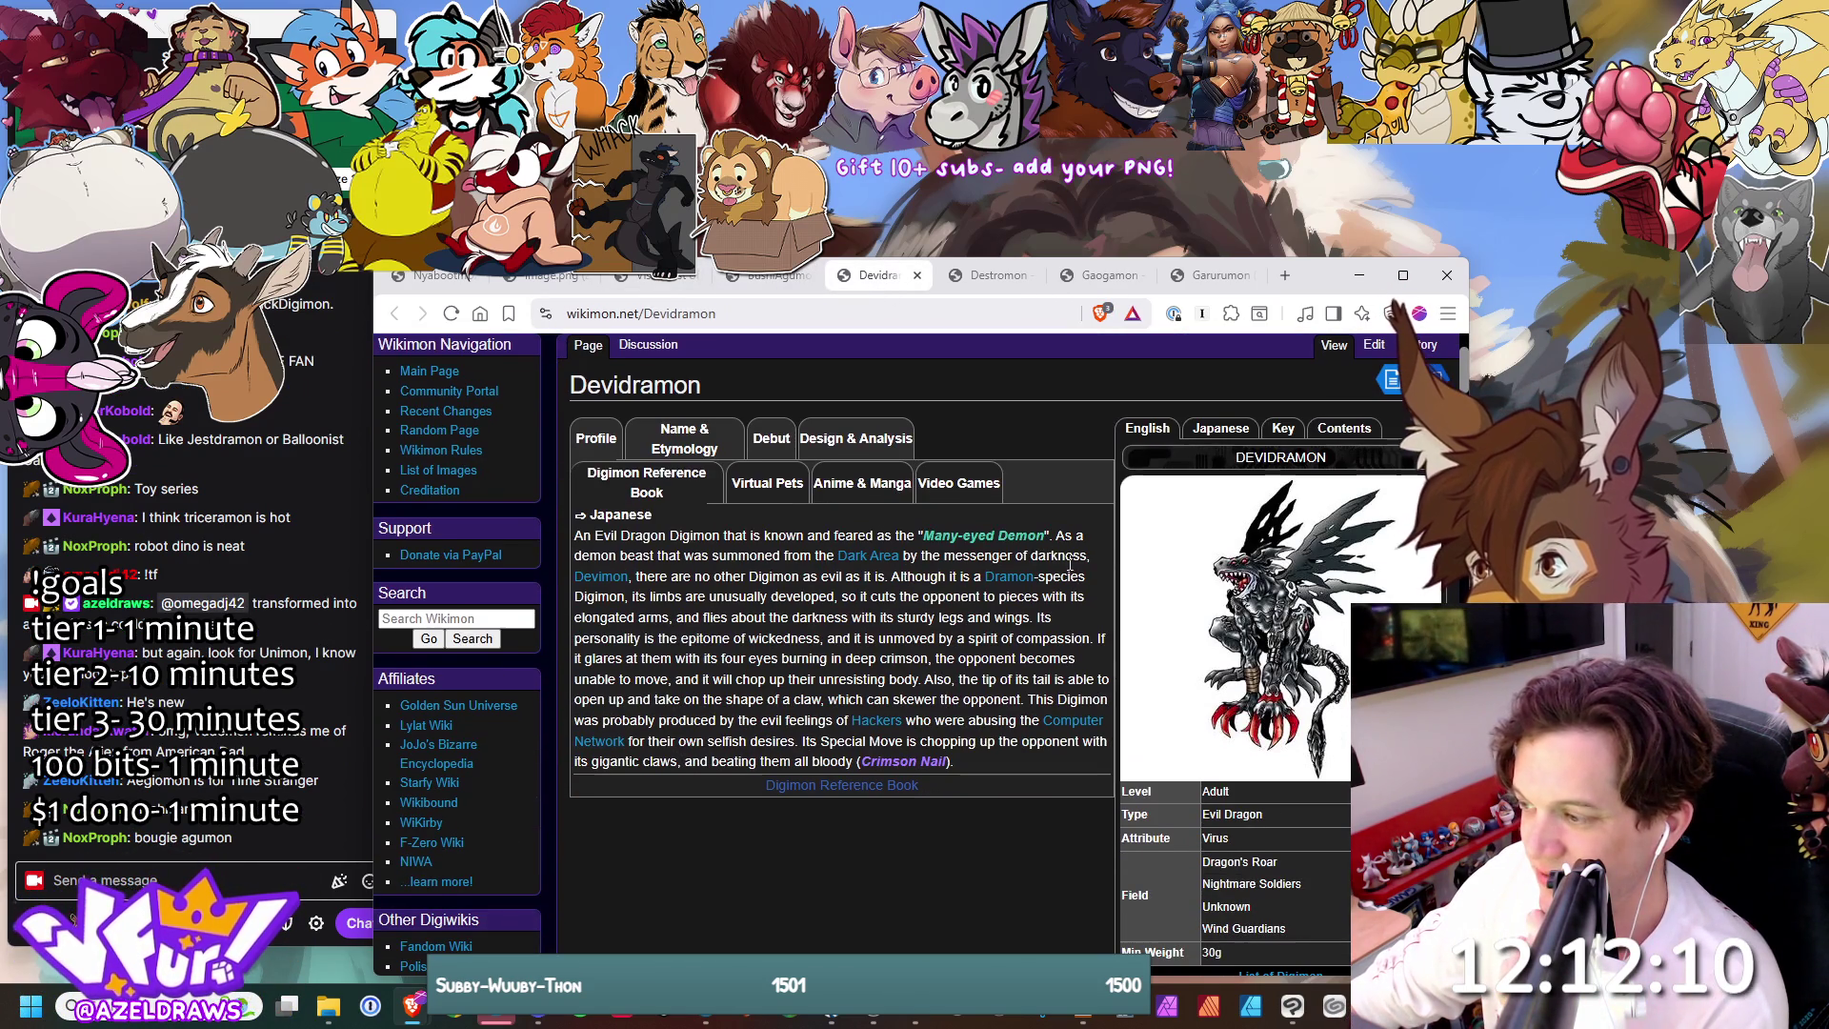
pyautogui.click(1298, 603)
pyautogui.scroll(-3, 1159, 591)
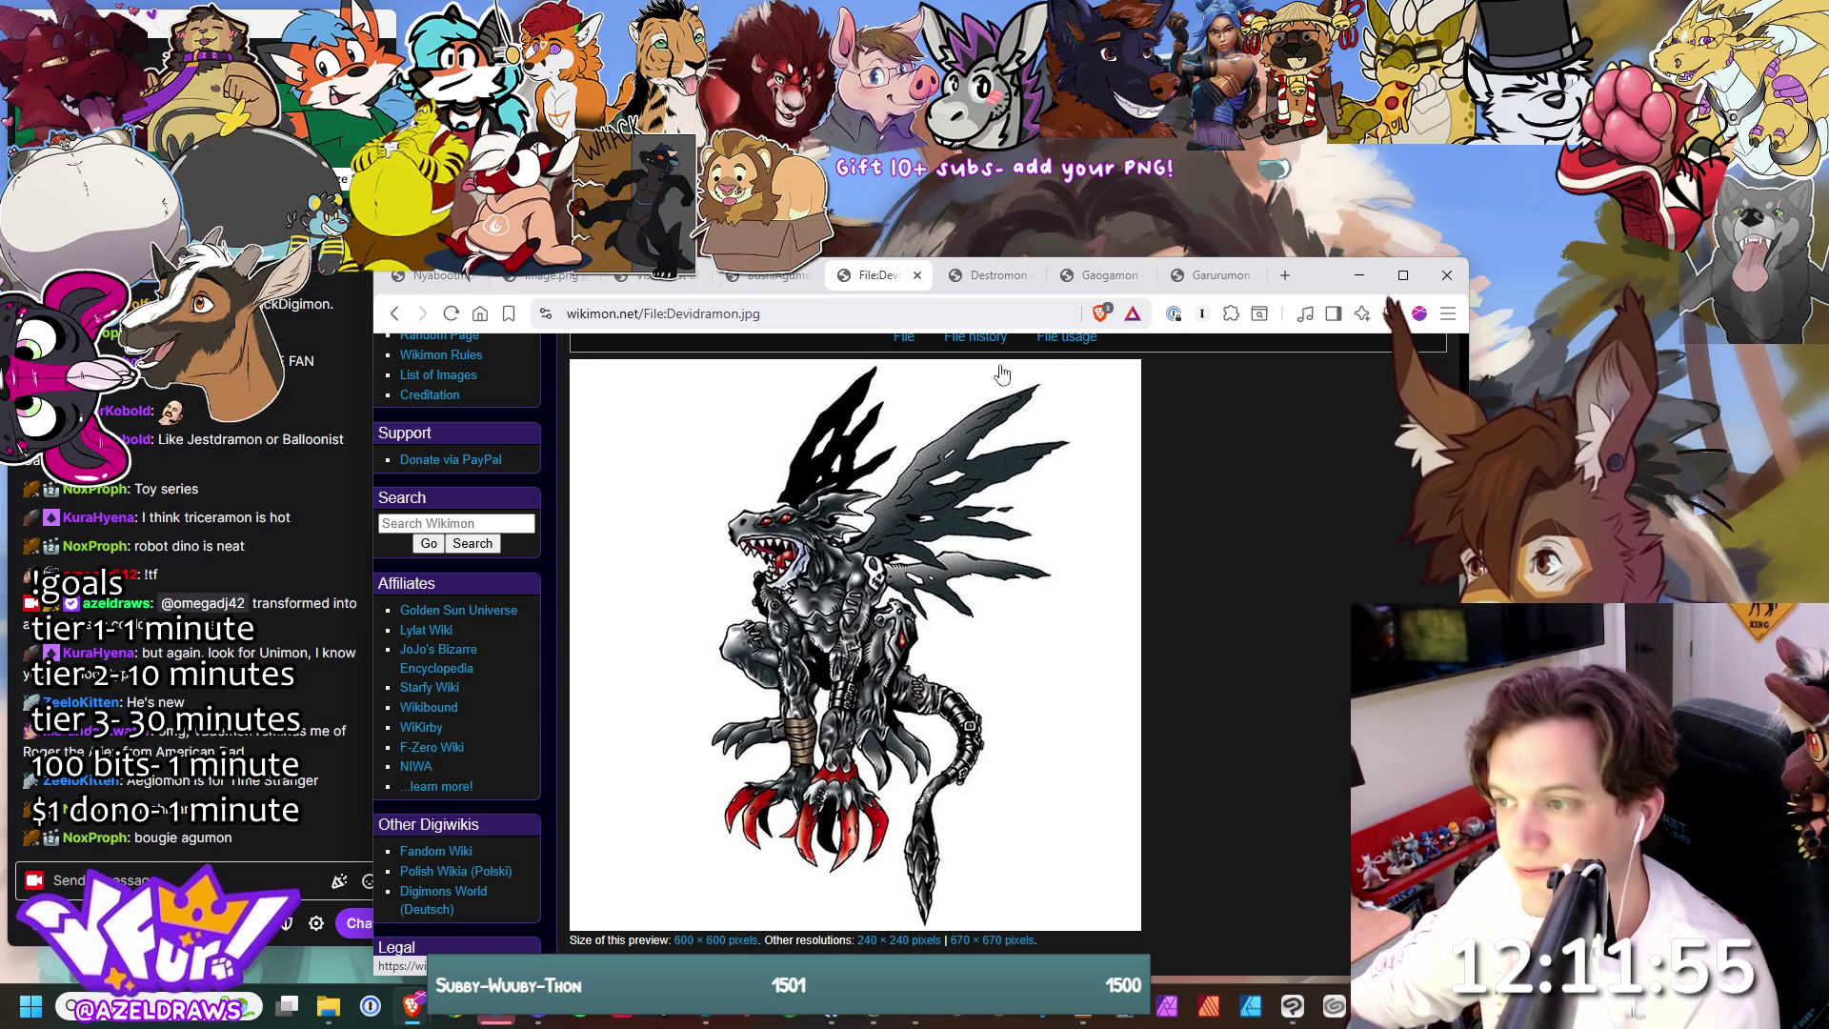
# - View the Destromon artwork's file page, then close it
pyautogui.click(1000, 283)
pyautogui.click(1224, 781)
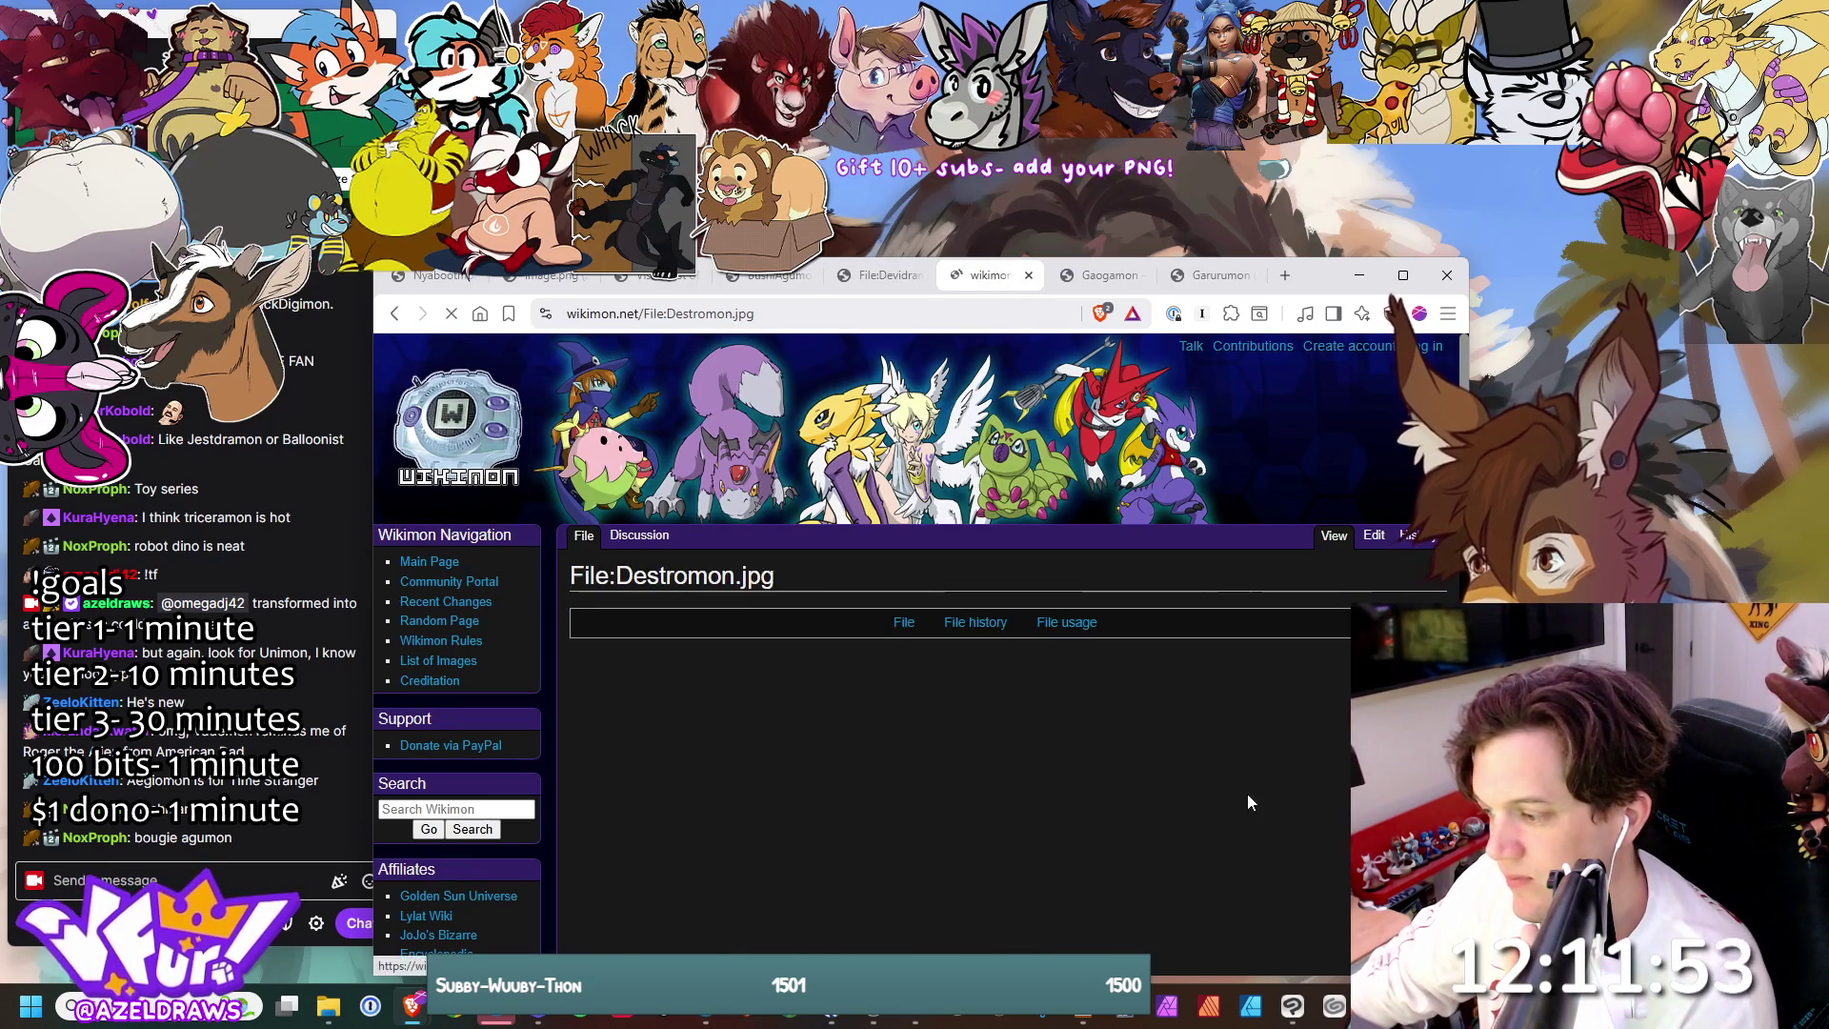
pyautogui.scroll(-4, 1215, 693)
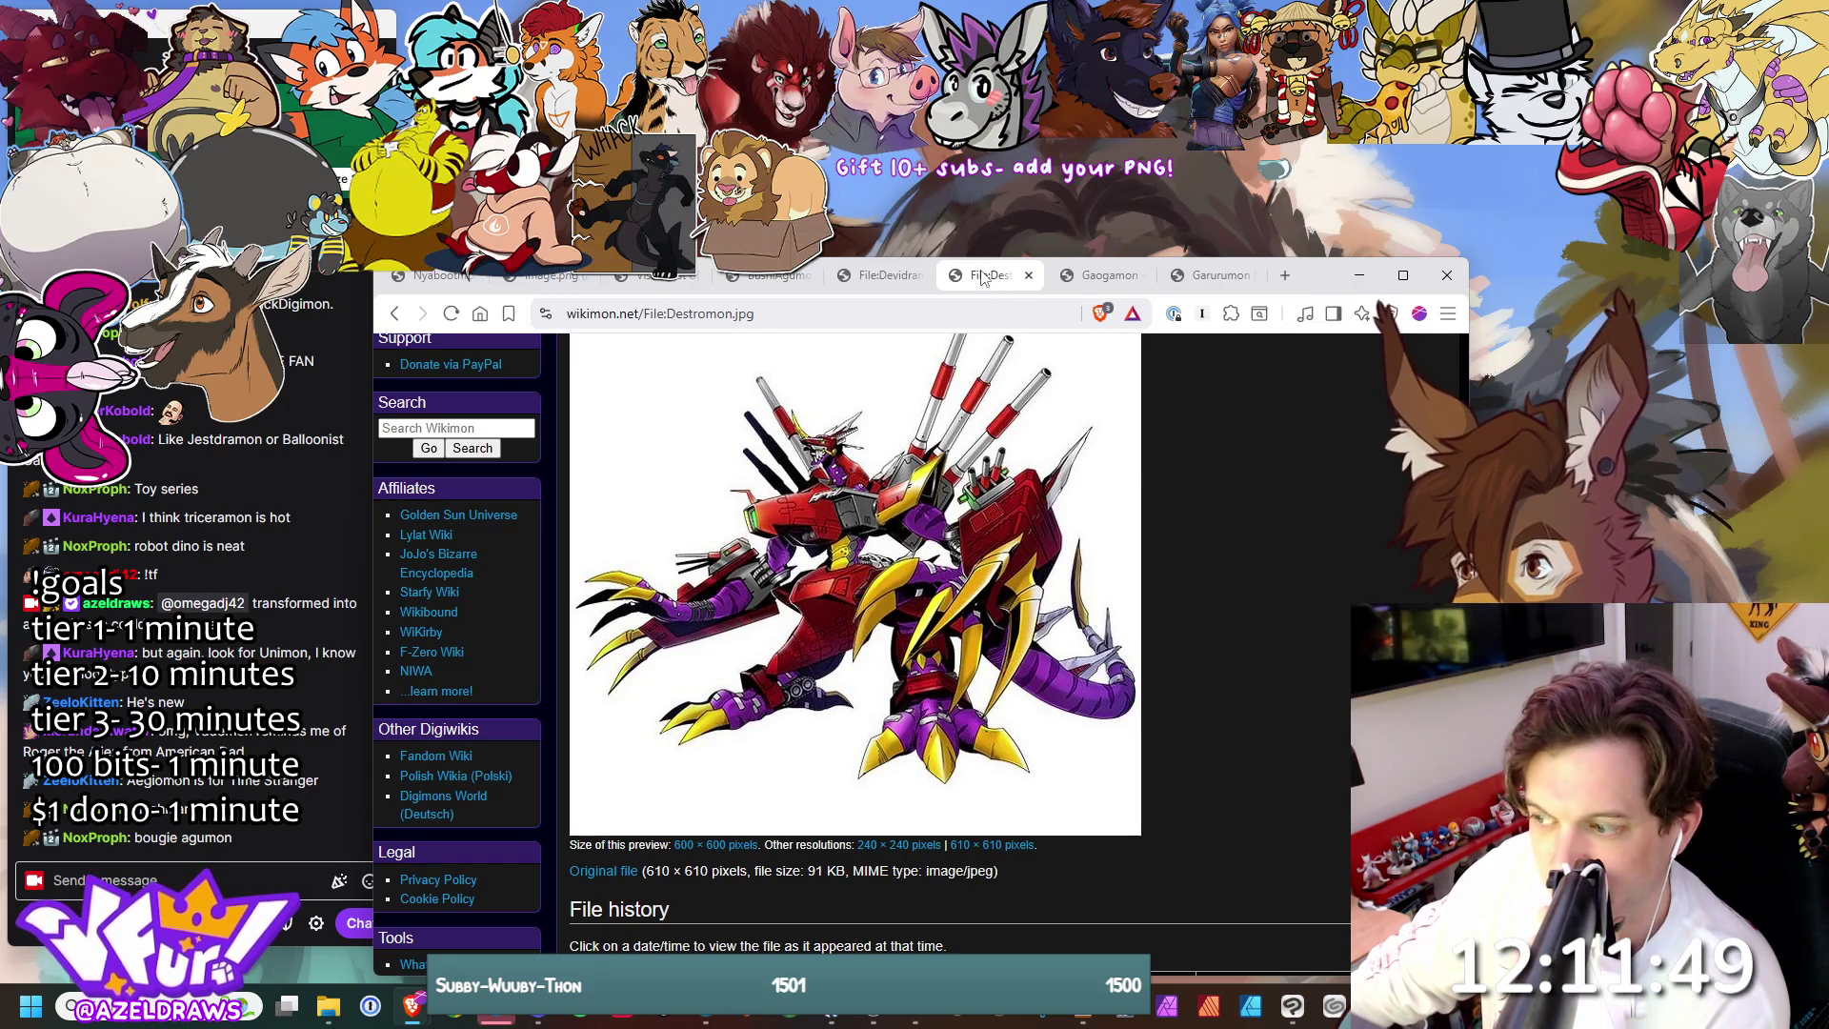
pyautogui.scroll(2, 982, 402)
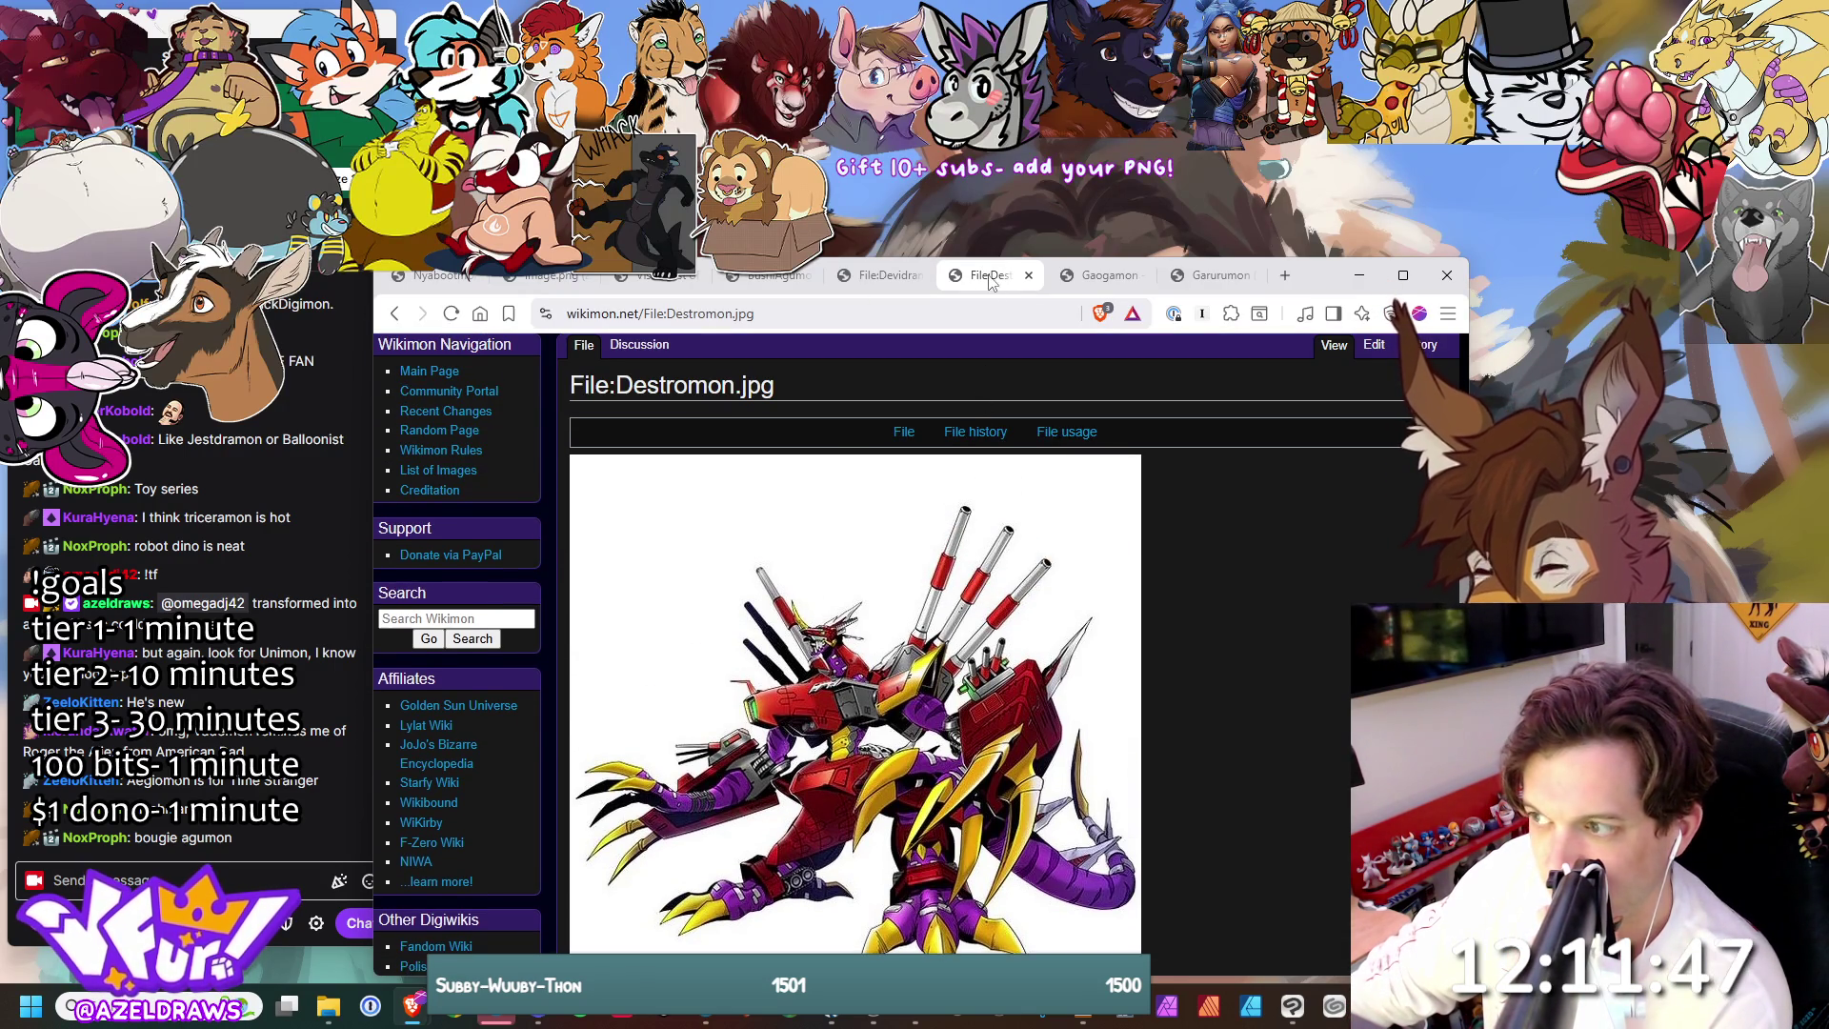
pyautogui.click(1028, 275)
pyautogui.scroll(-2, 1078, 426)
# - Inspect the Gaogamon artwork's file page, then close its tab
pyautogui.click(1242, 594)
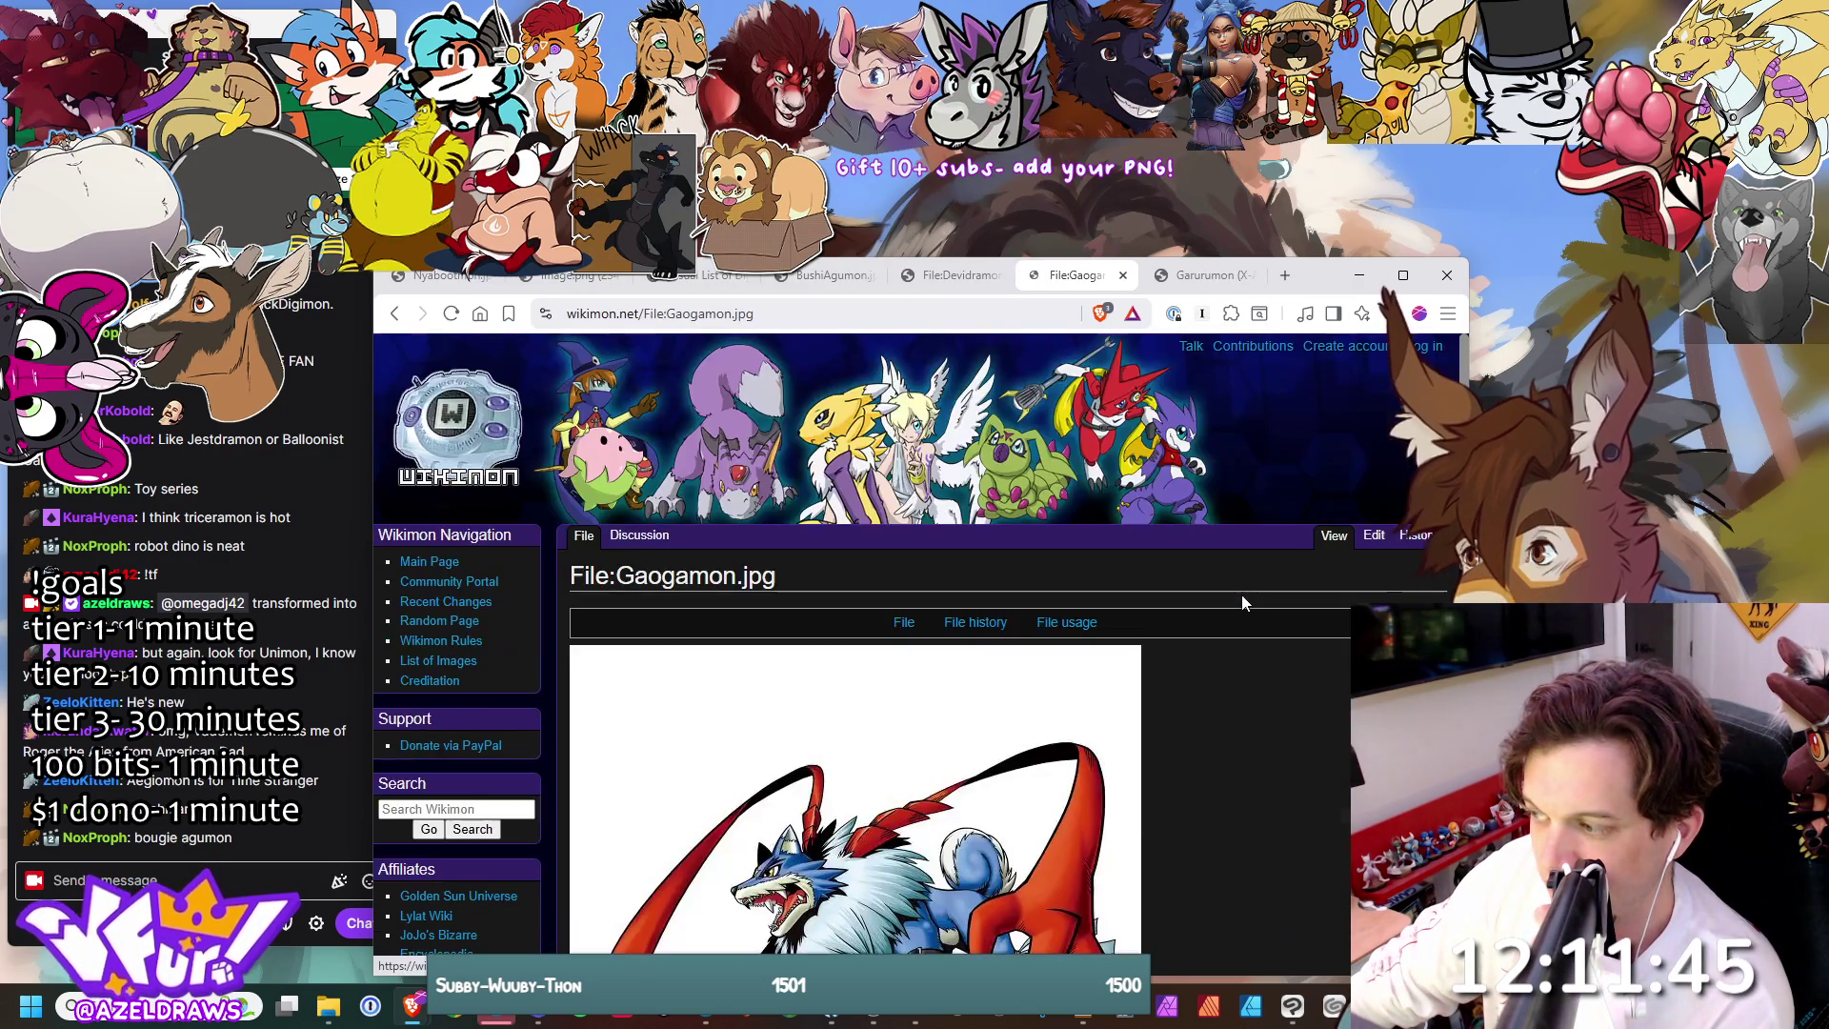
pyautogui.scroll(-3, 1242, 595)
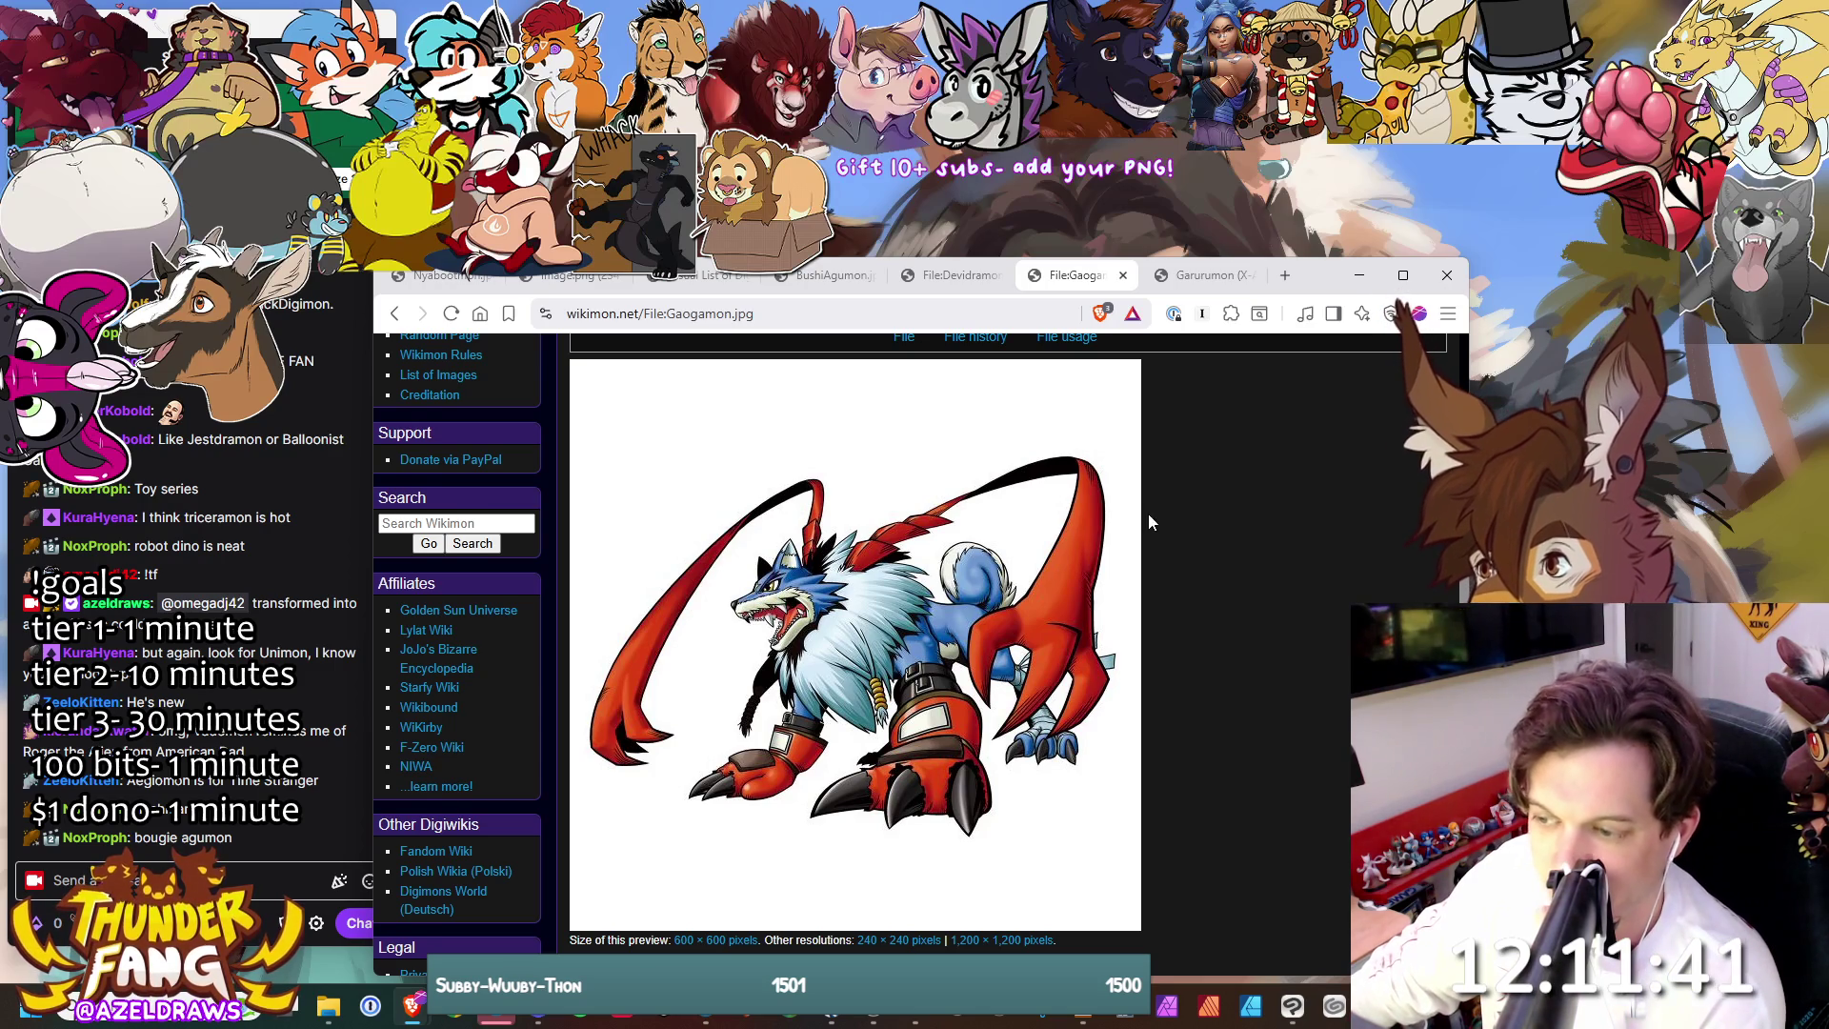
pyautogui.scroll(2, 1151, 519)
pyautogui.scroll(-3, 1171, 500)
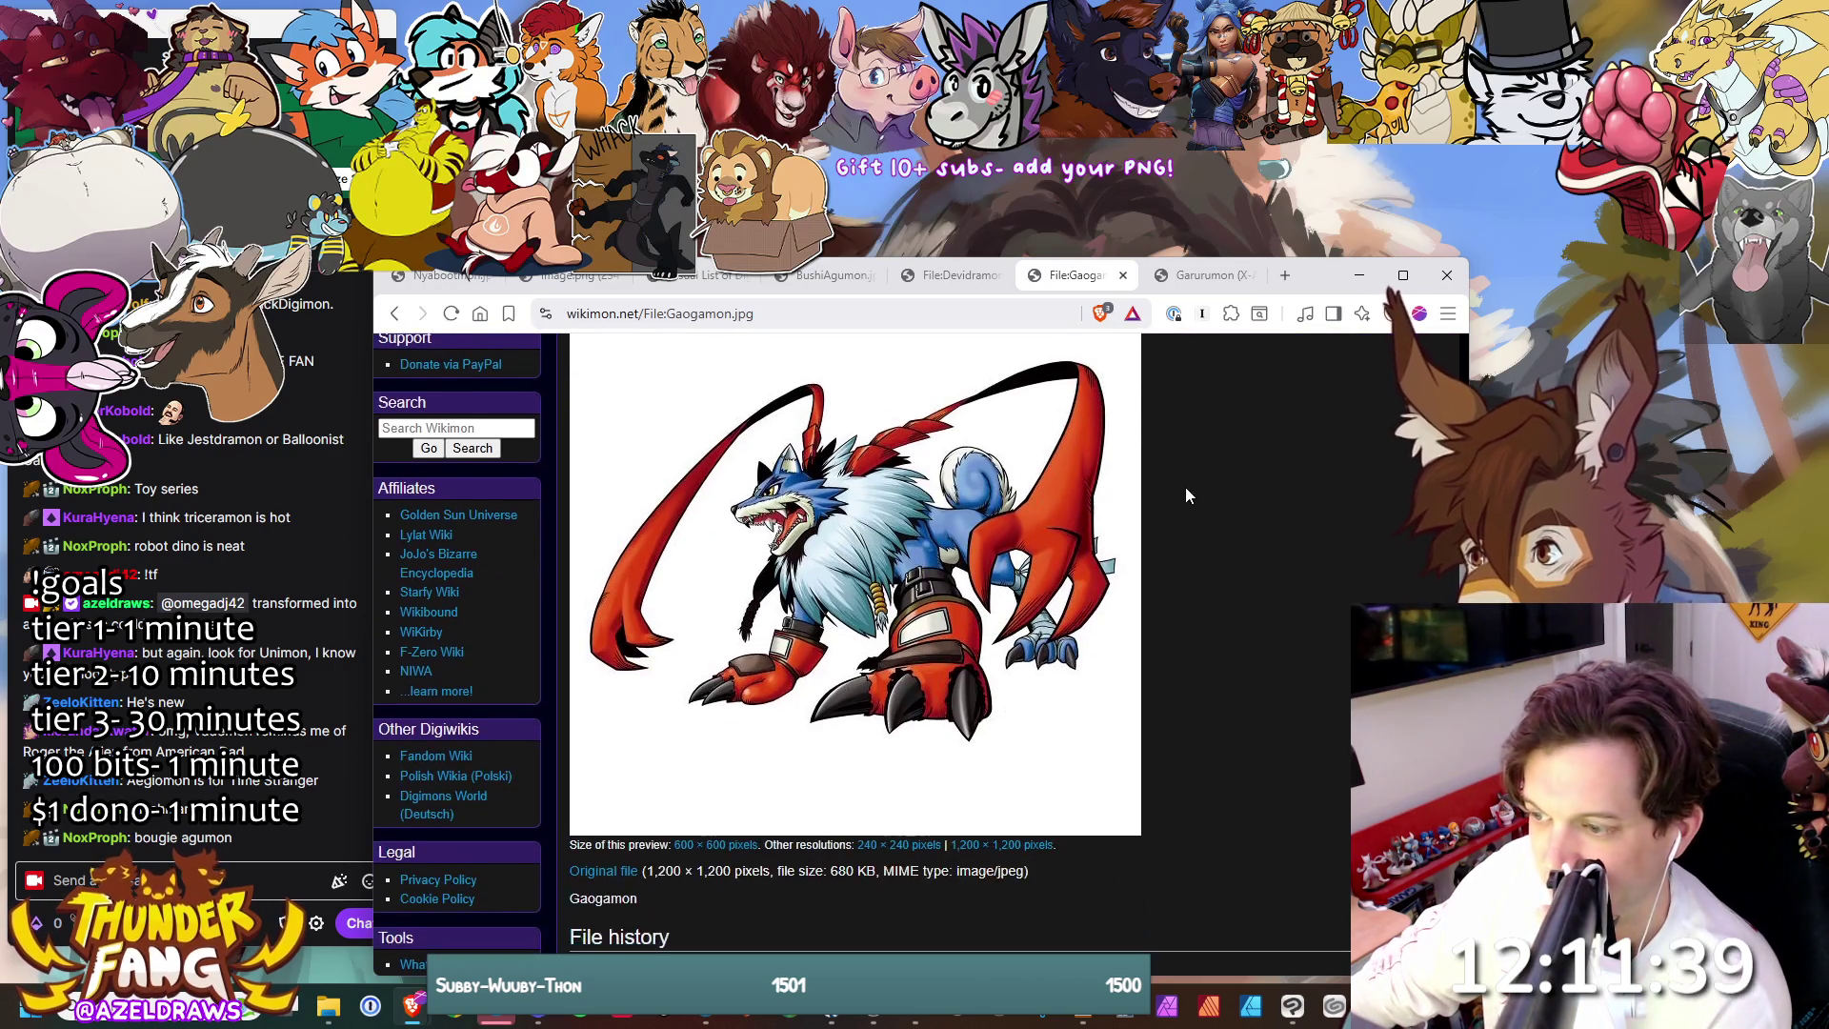
pyautogui.scroll(1, 1189, 490)
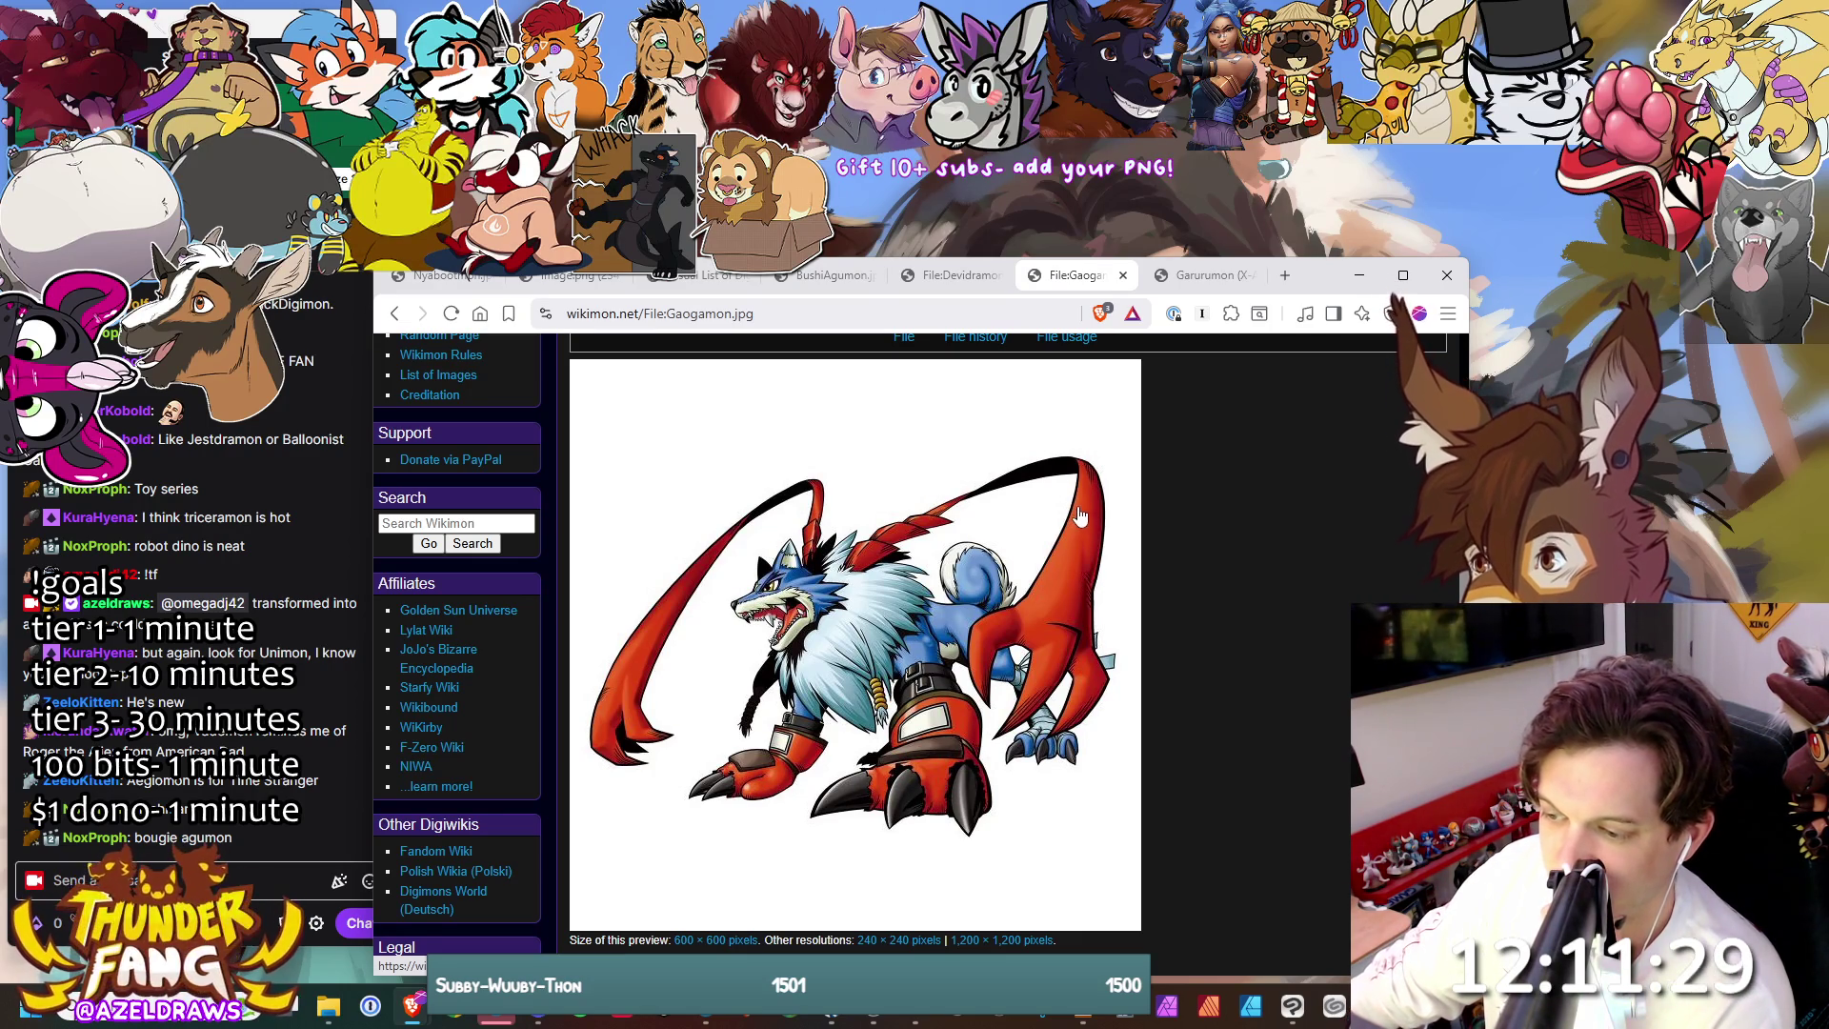
pyautogui.middleClick(1086, 281)
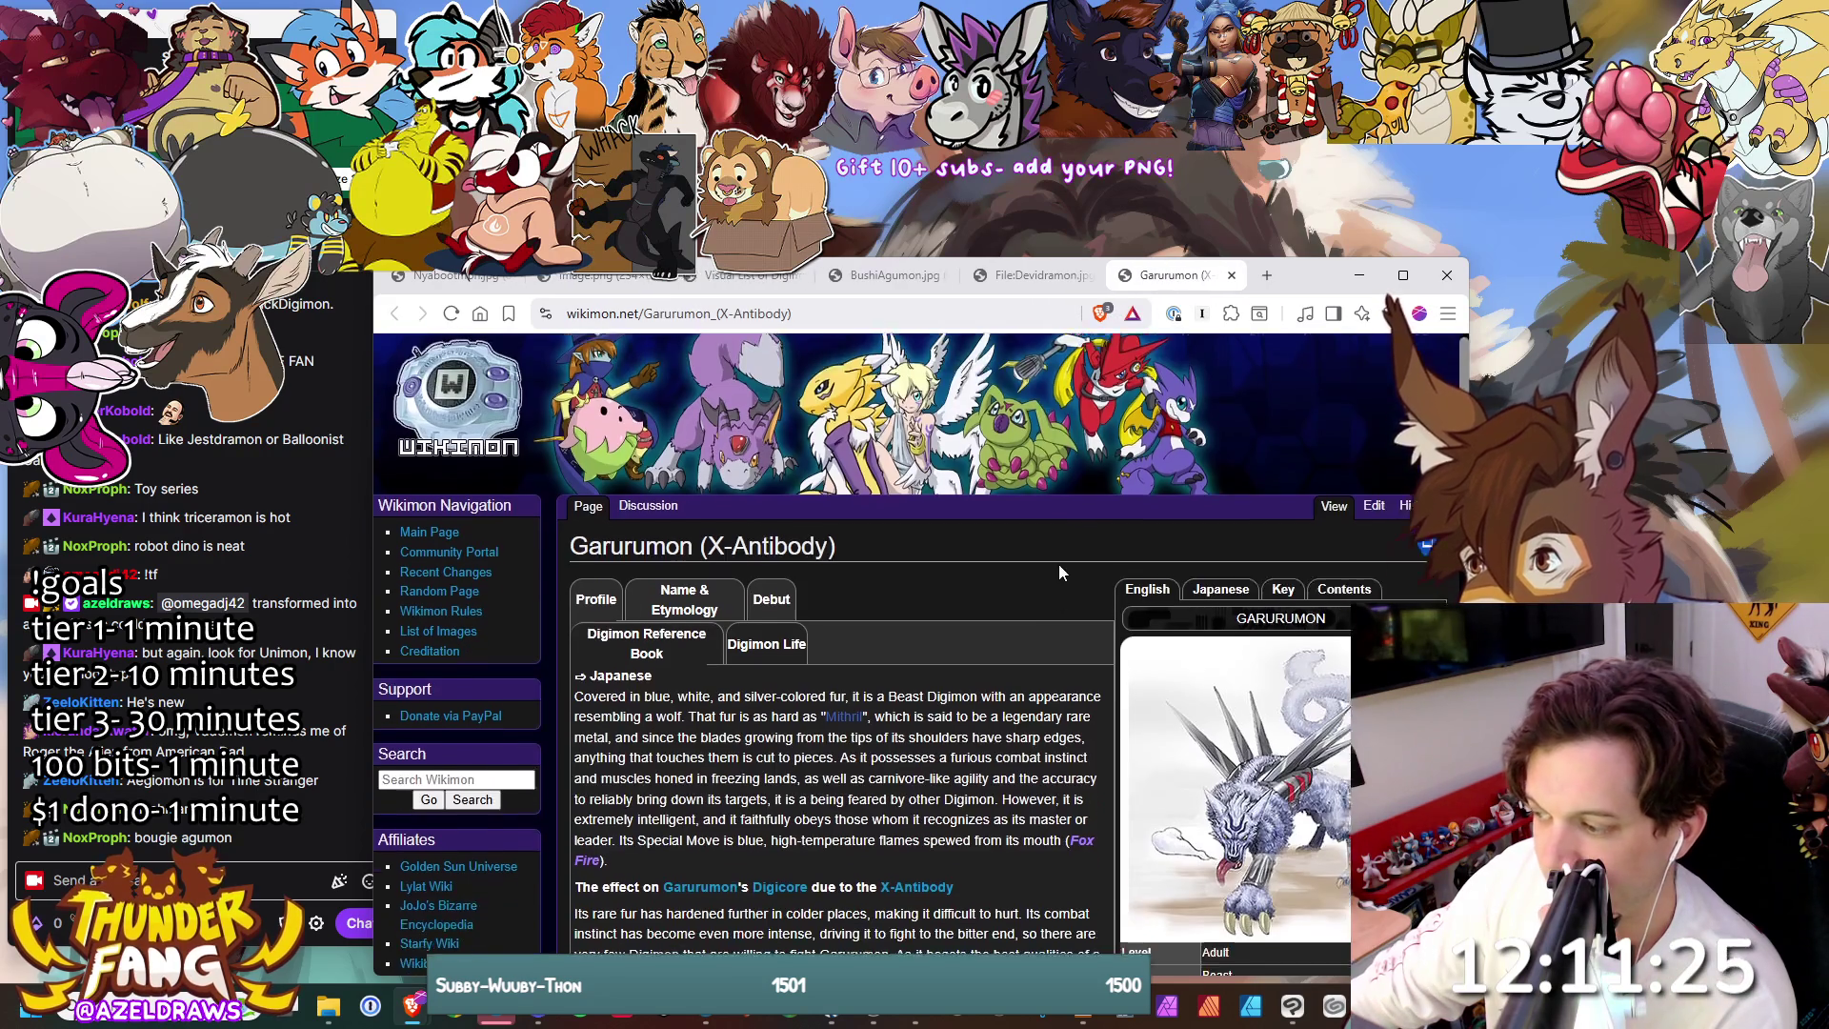
# - View the Garurumonx2 image full size, close it and Devidramon, and return to the Visual List
pyautogui.click(1267, 669)
pyautogui.scroll(-2, 1267, 668)
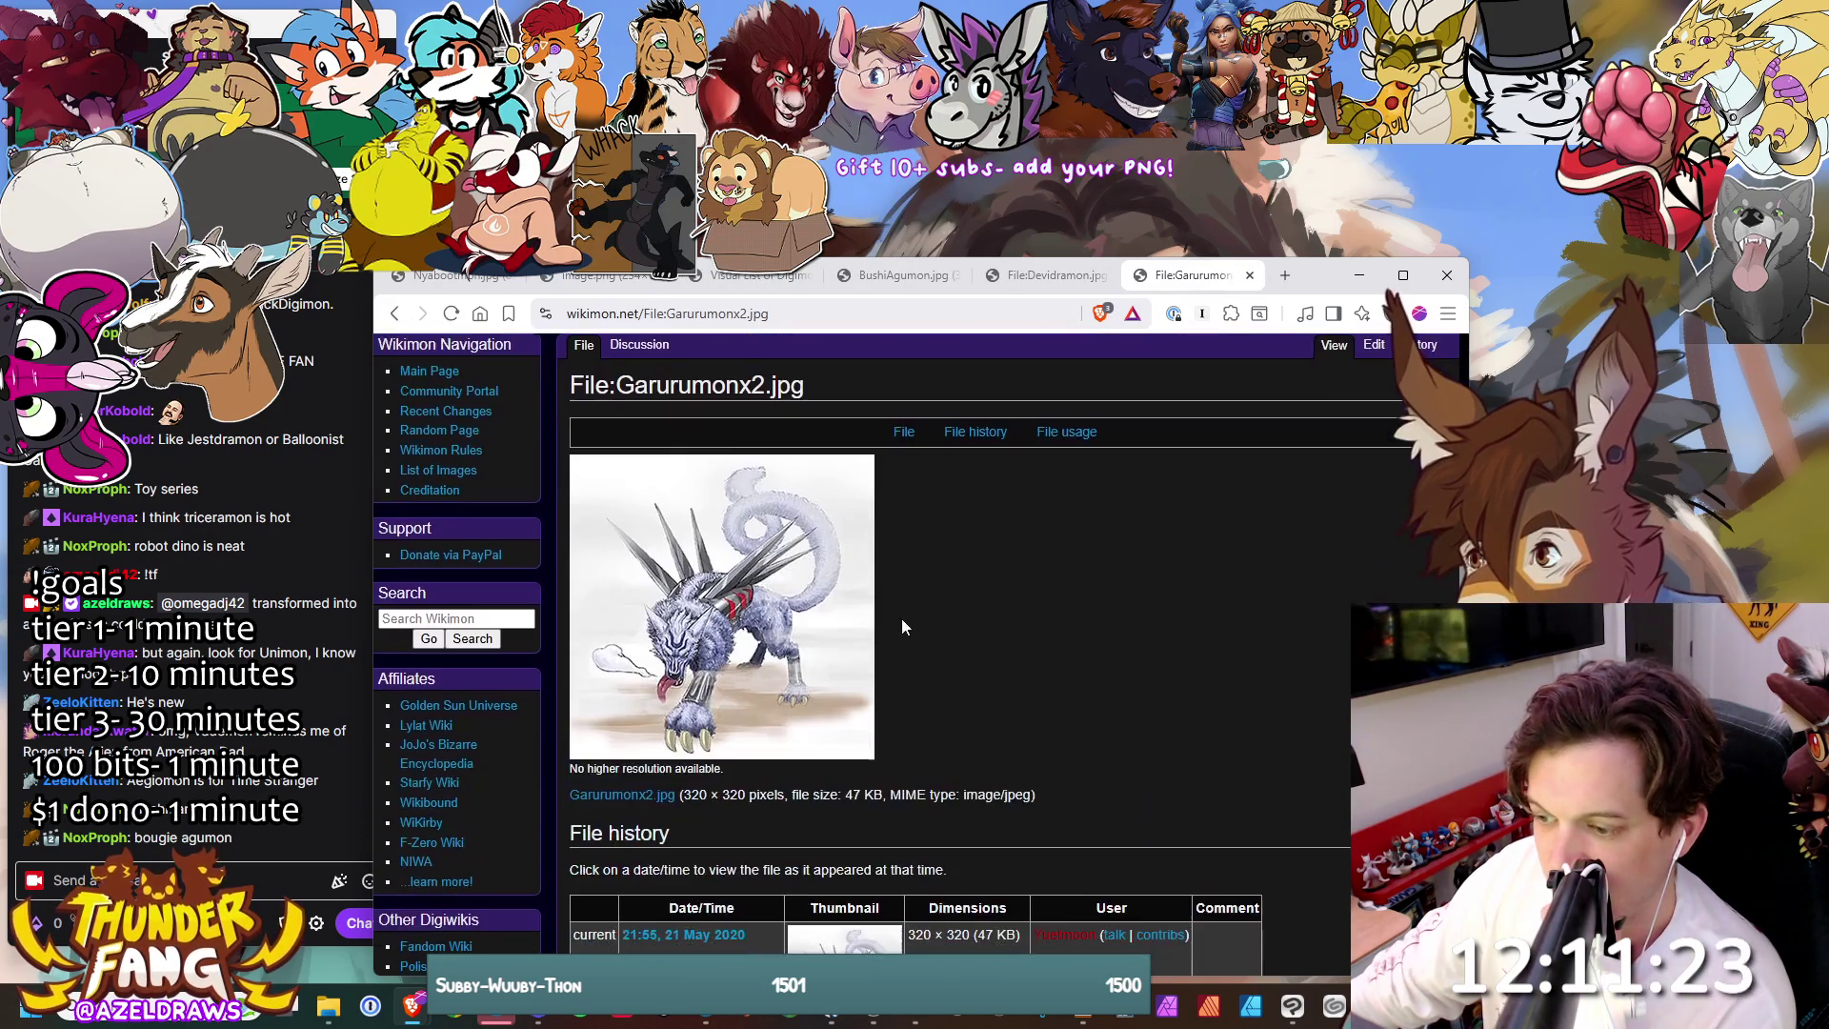
pyautogui.click(769, 578)
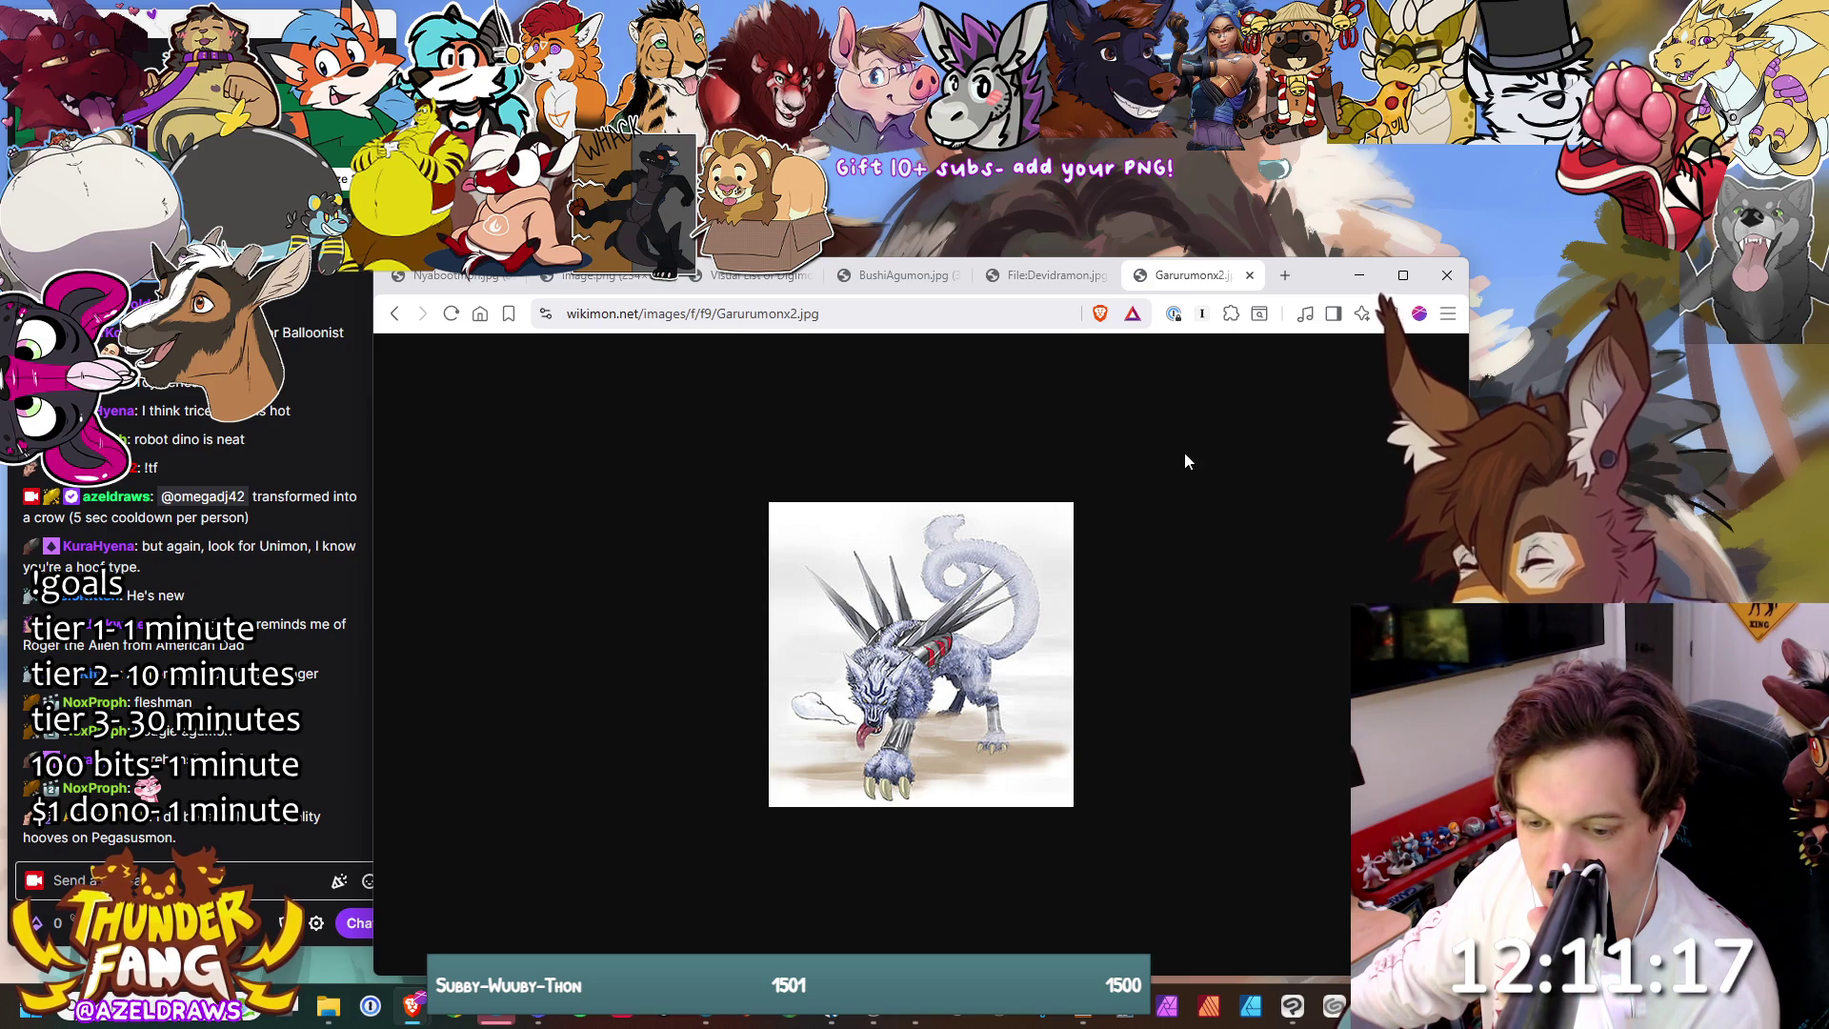
pyautogui.middleClick(1182, 277)
pyautogui.middleClick(1184, 284)
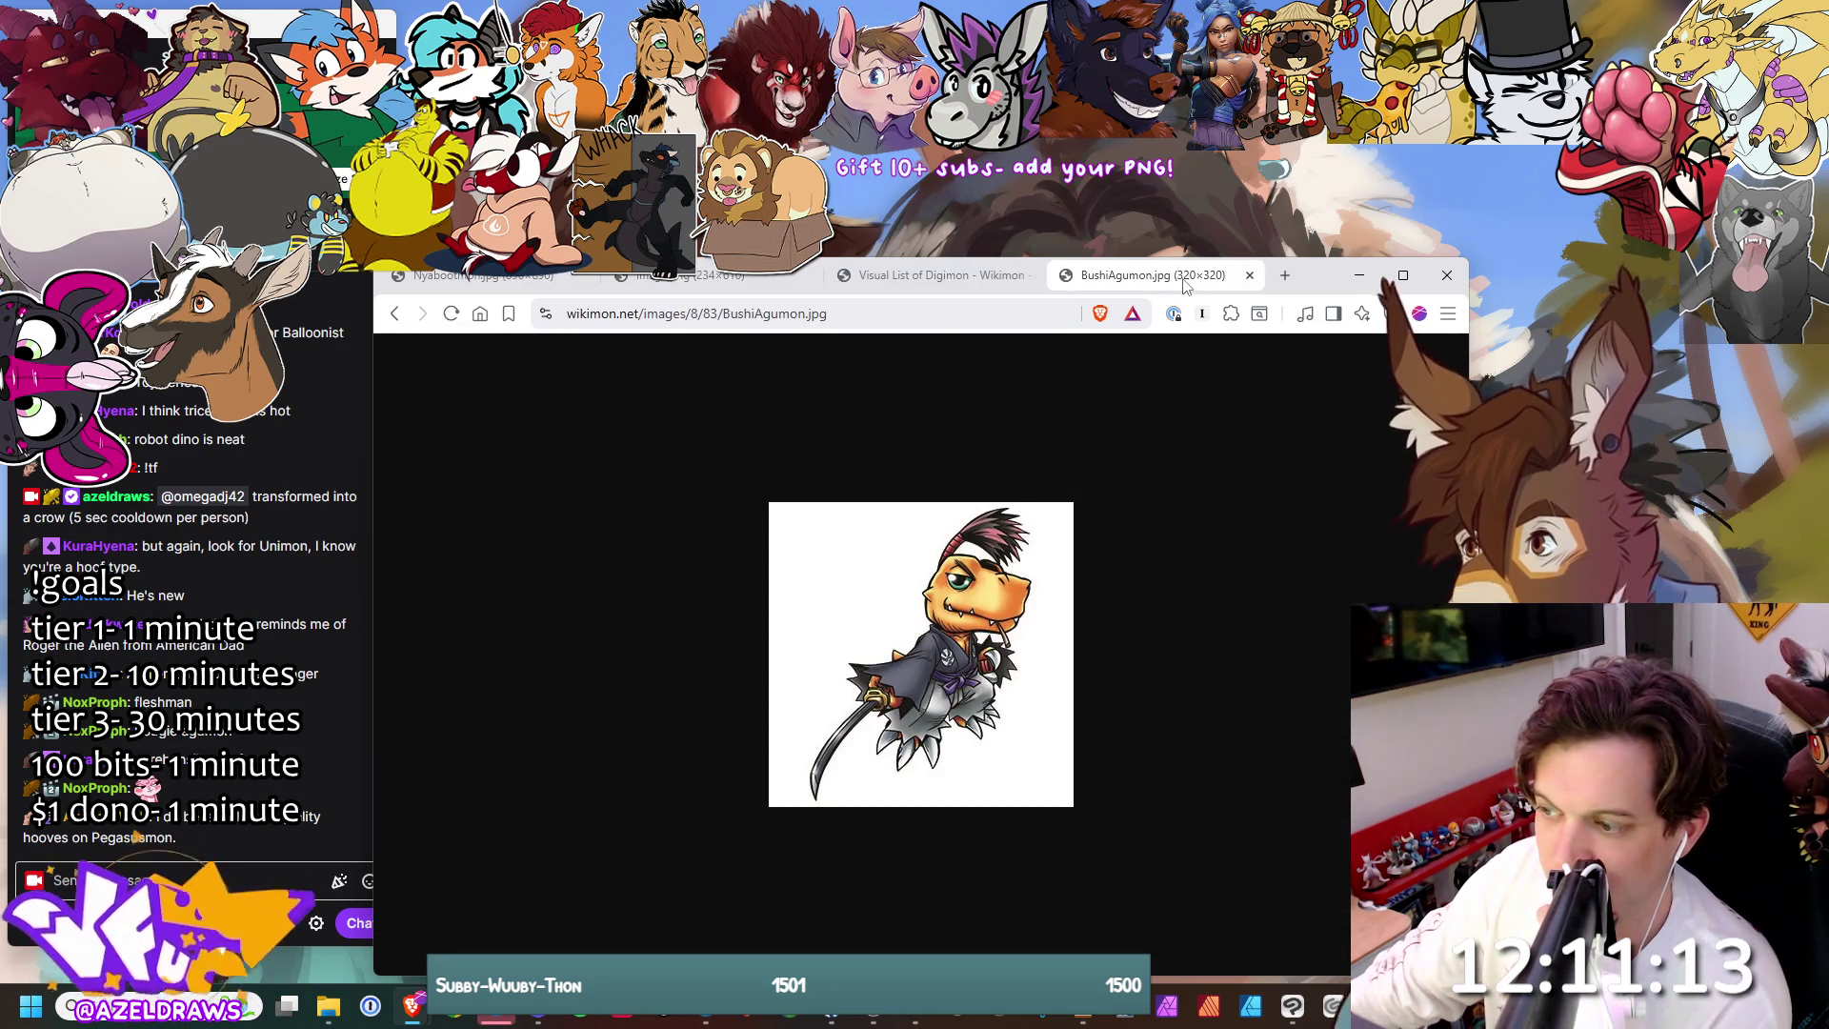
pyautogui.click(940, 286)
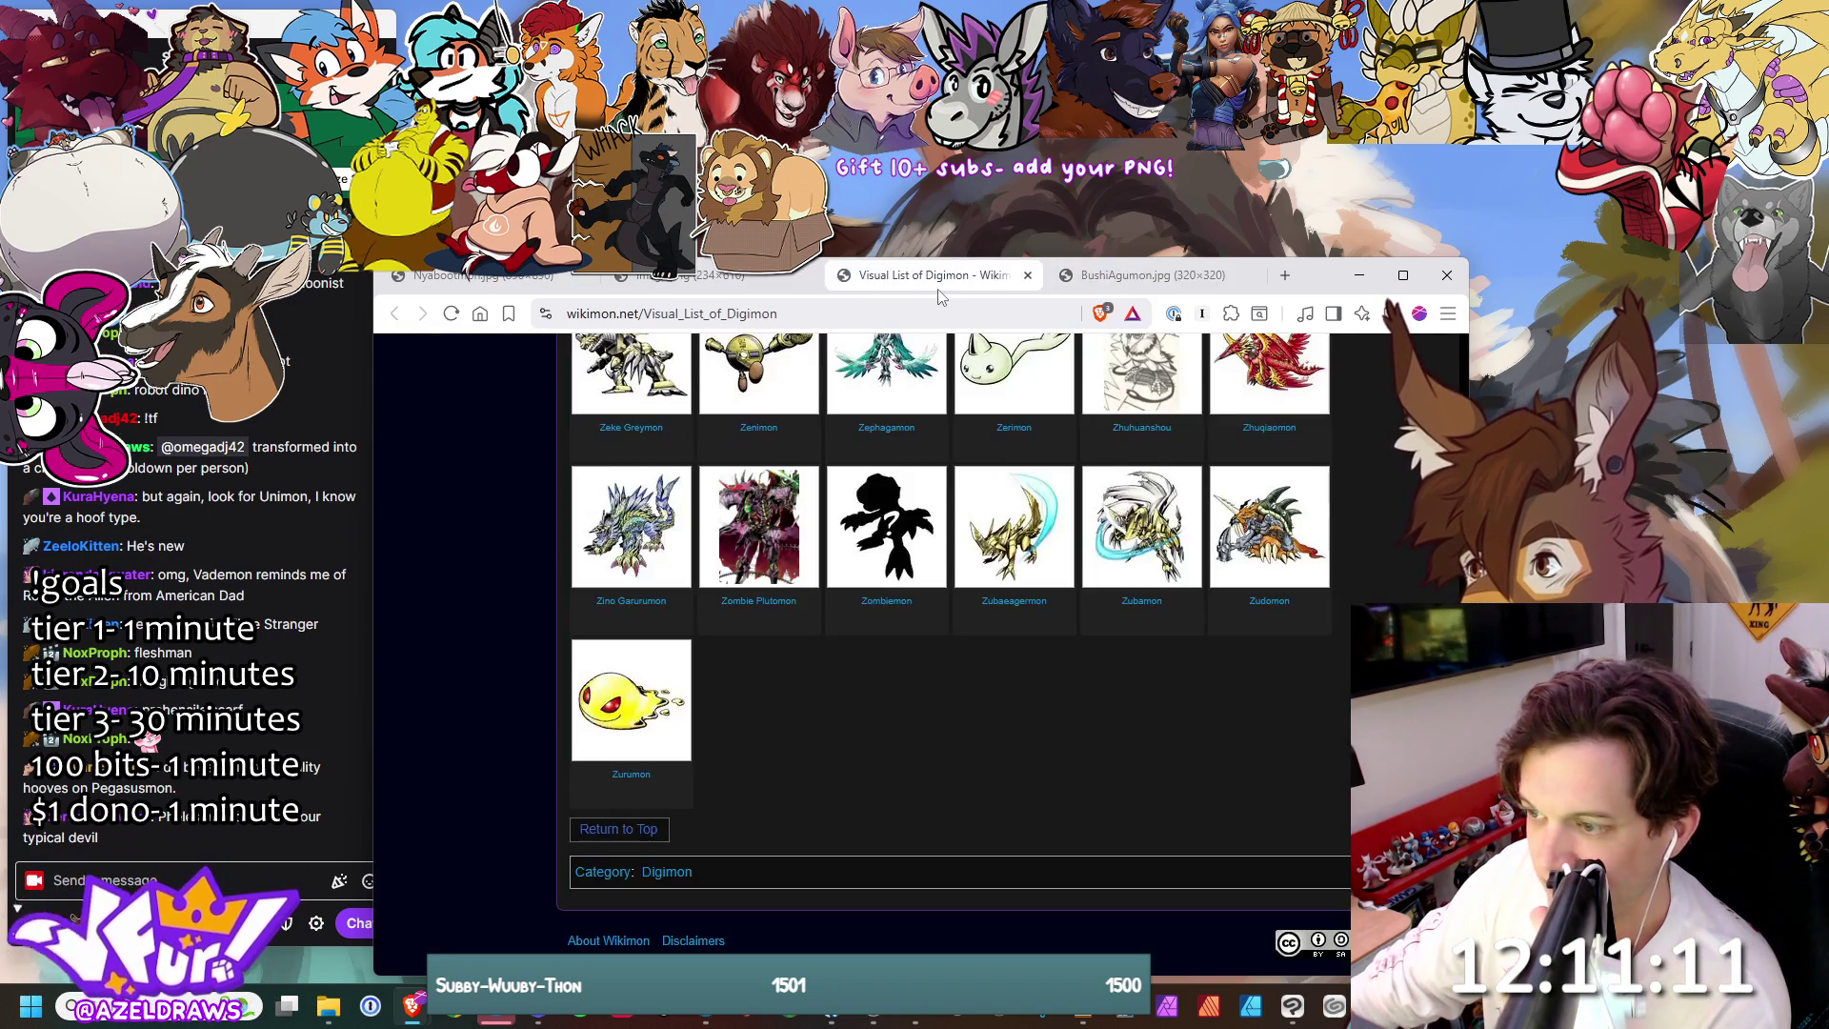
# - Scroll up the gallery to King Whamon and open its full image file page
pyautogui.scroll(10, 1033, 596)
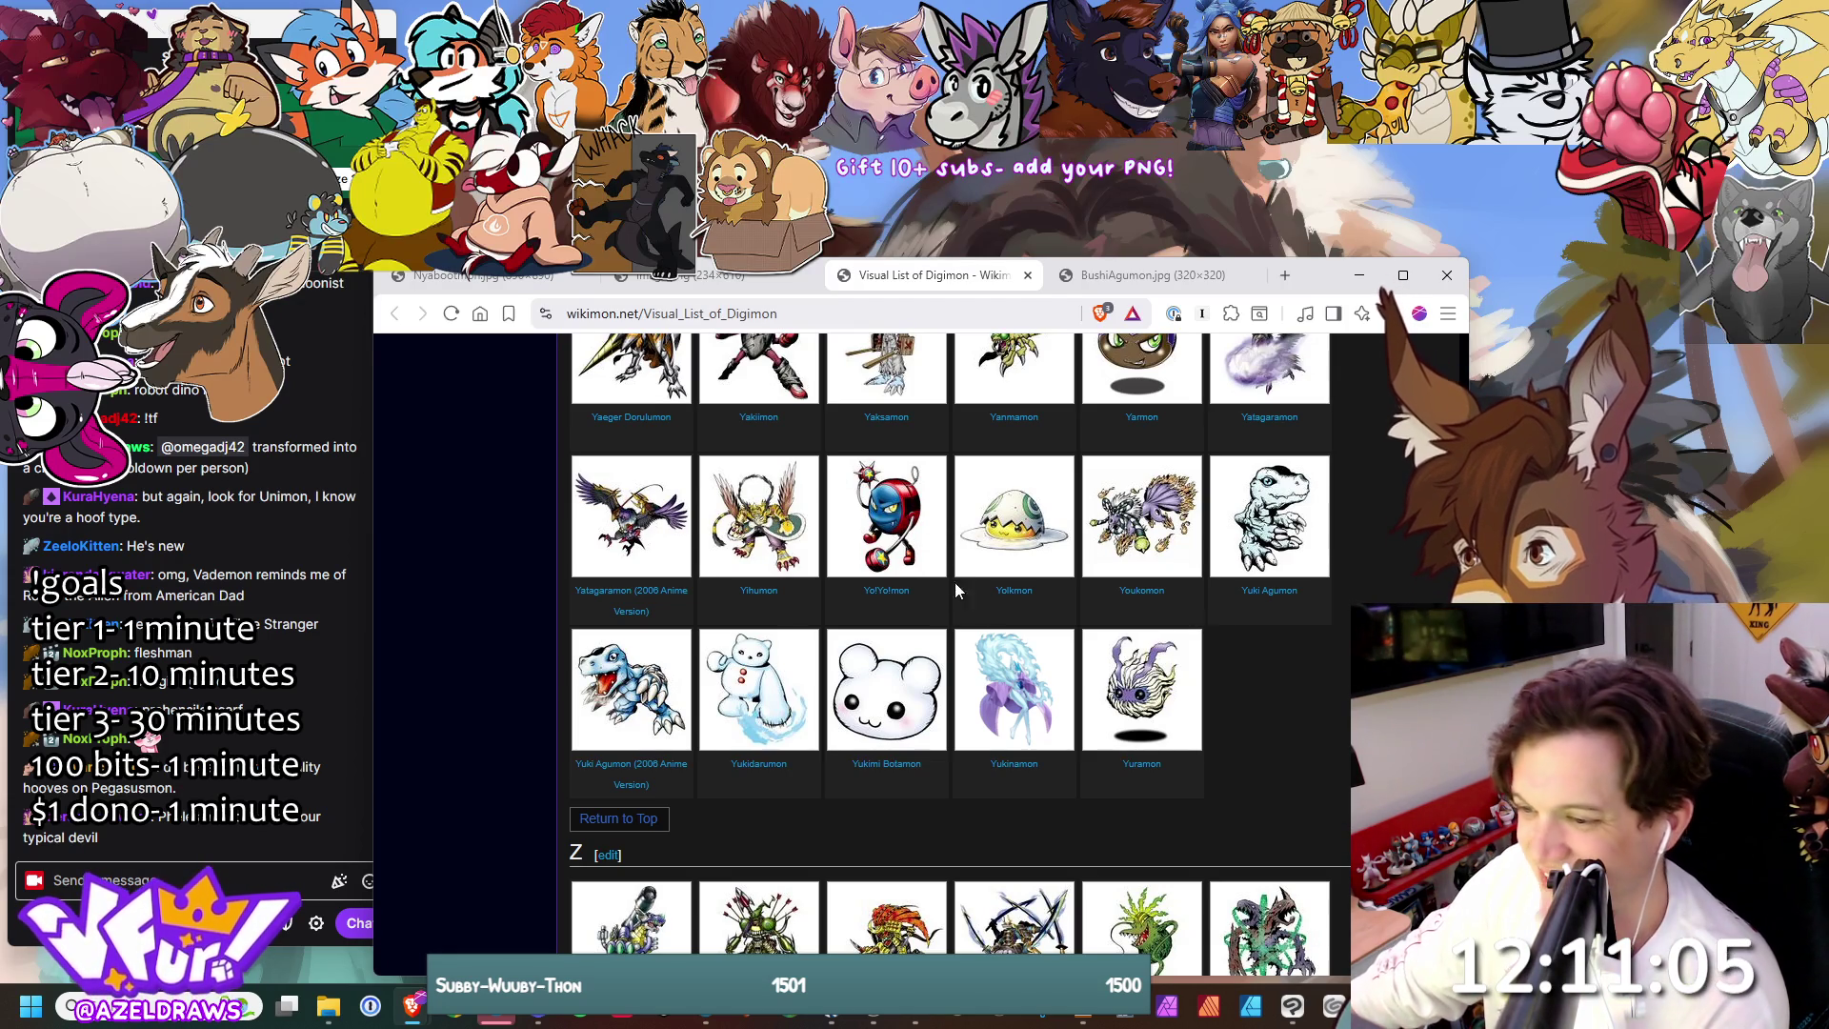
pyautogui.scroll(20, 949, 648)
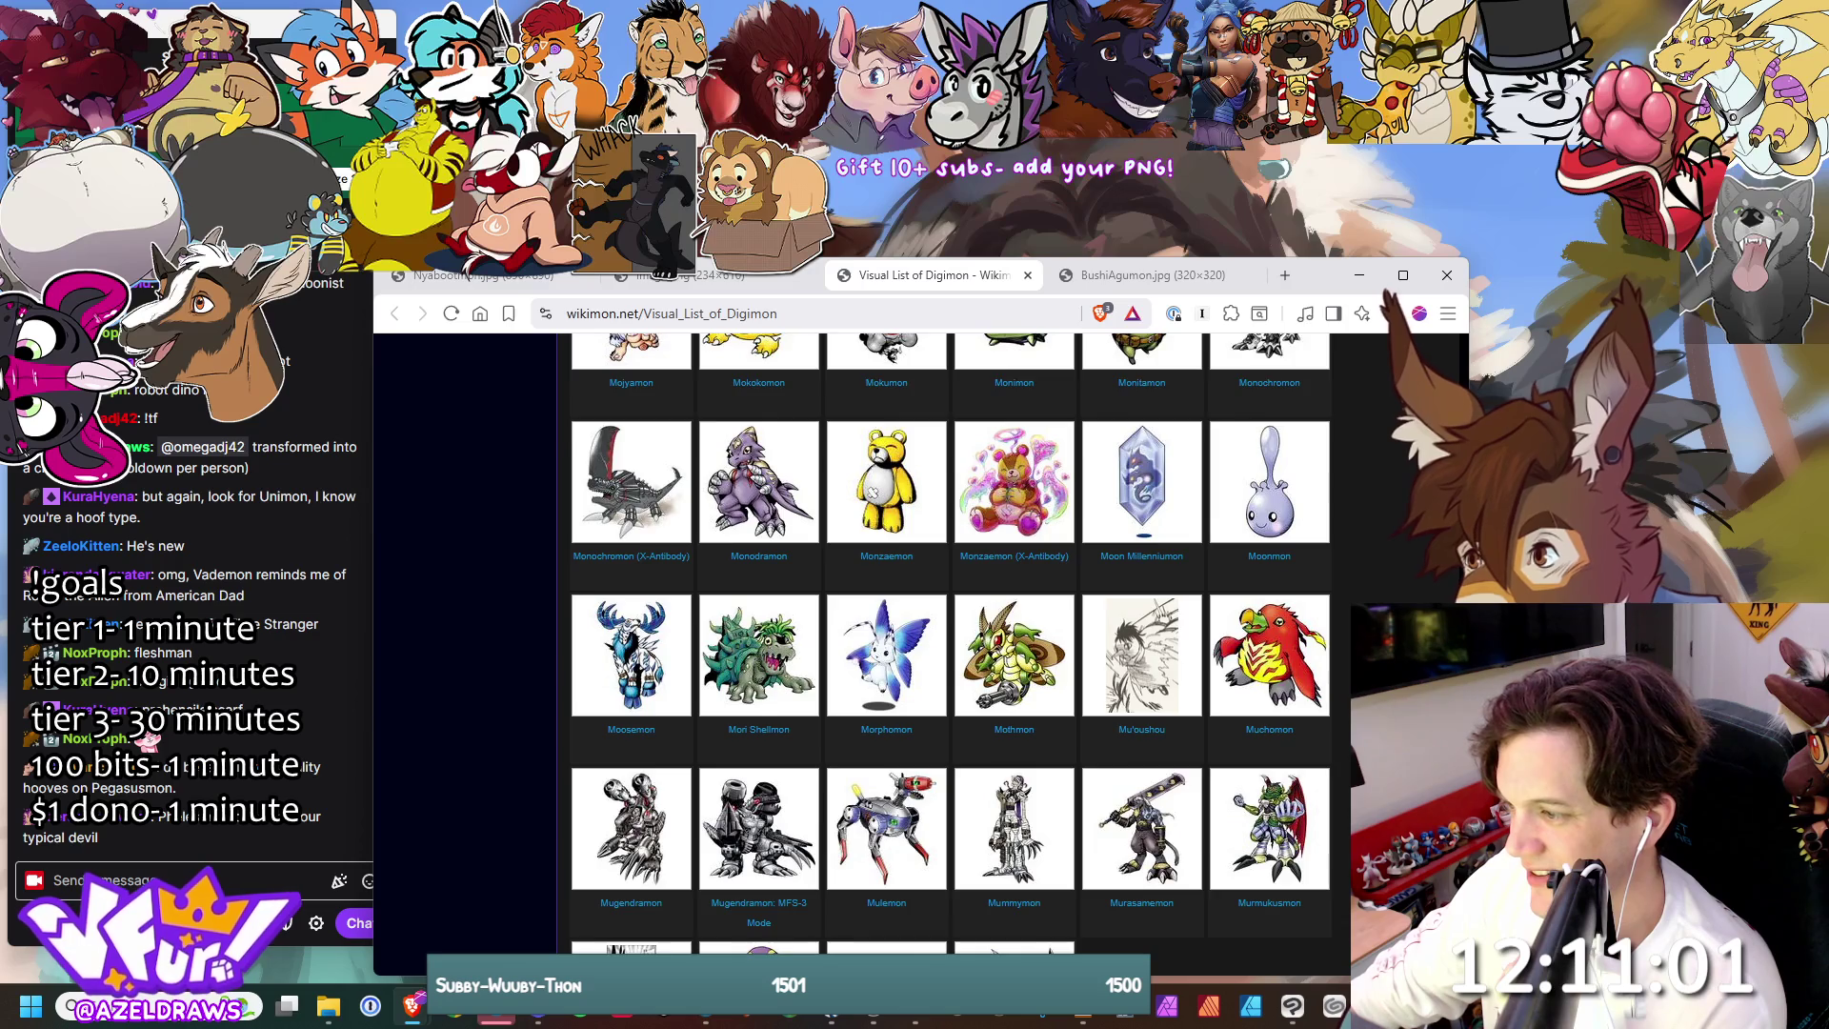
pyautogui.scroll(5, 950, 648)
pyautogui.scroll(5, 950, 654)
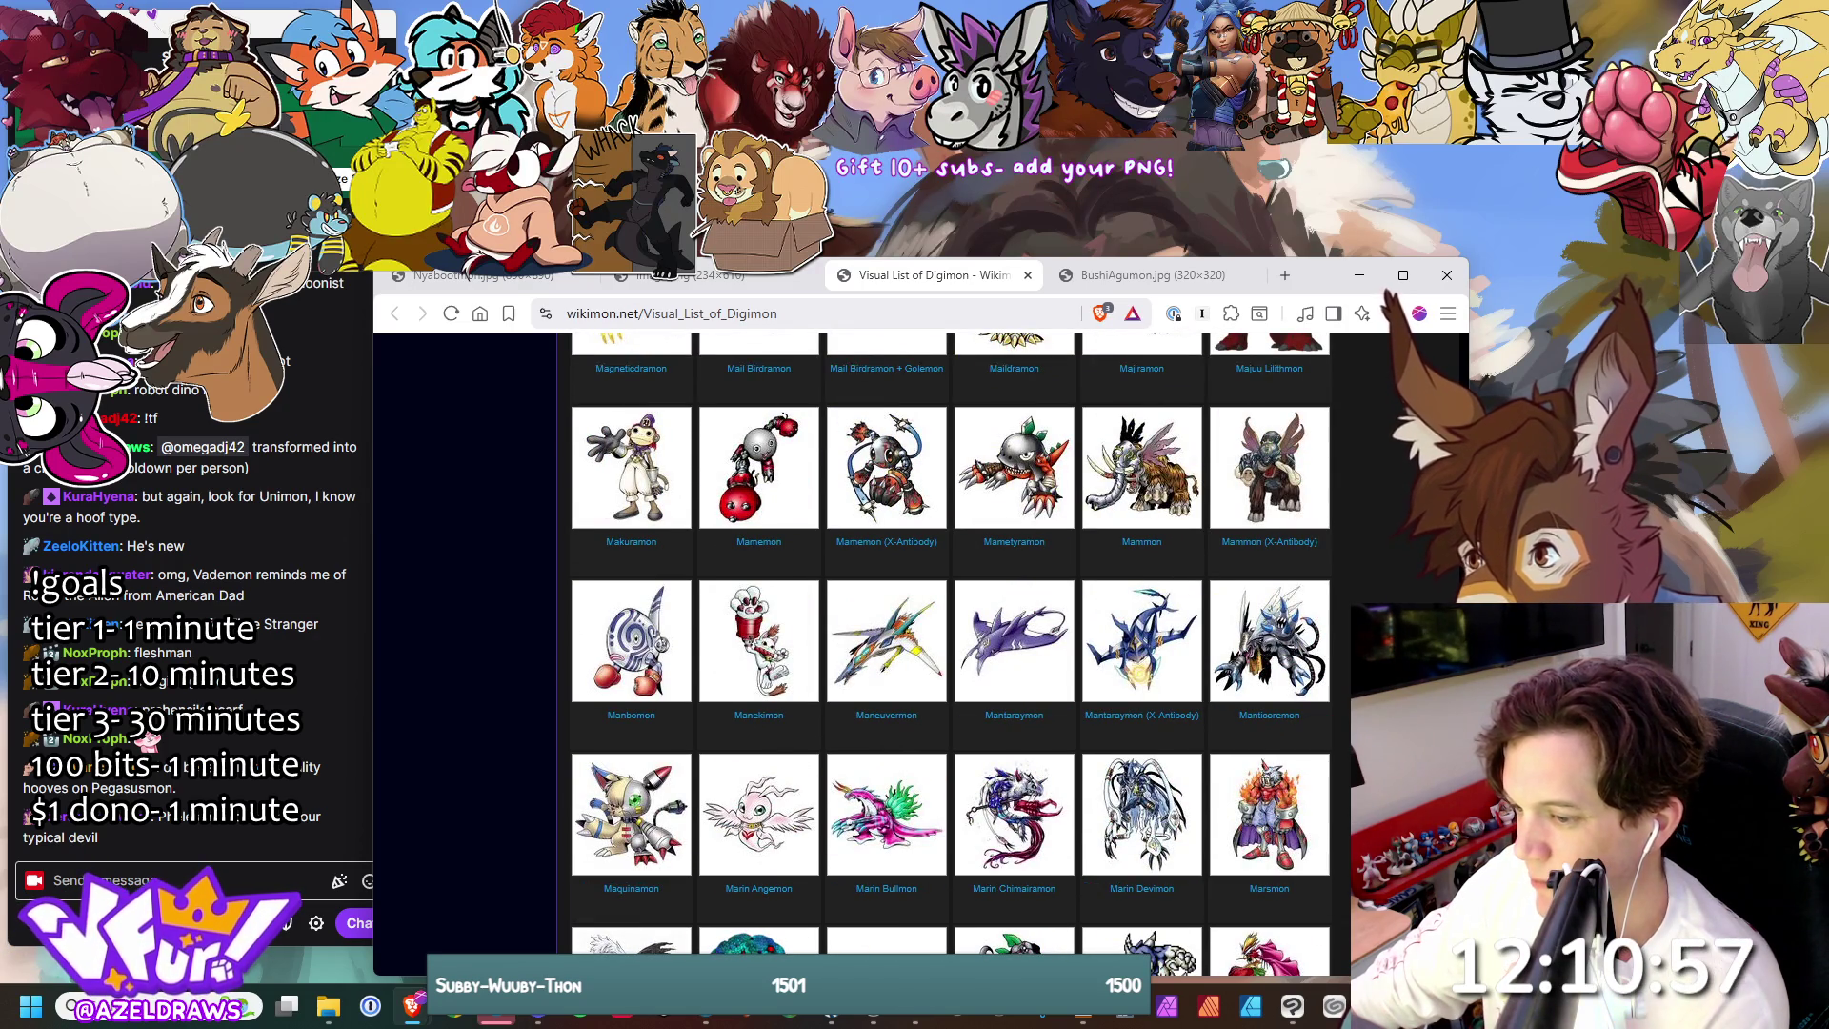
pyautogui.scroll(15, 950, 654)
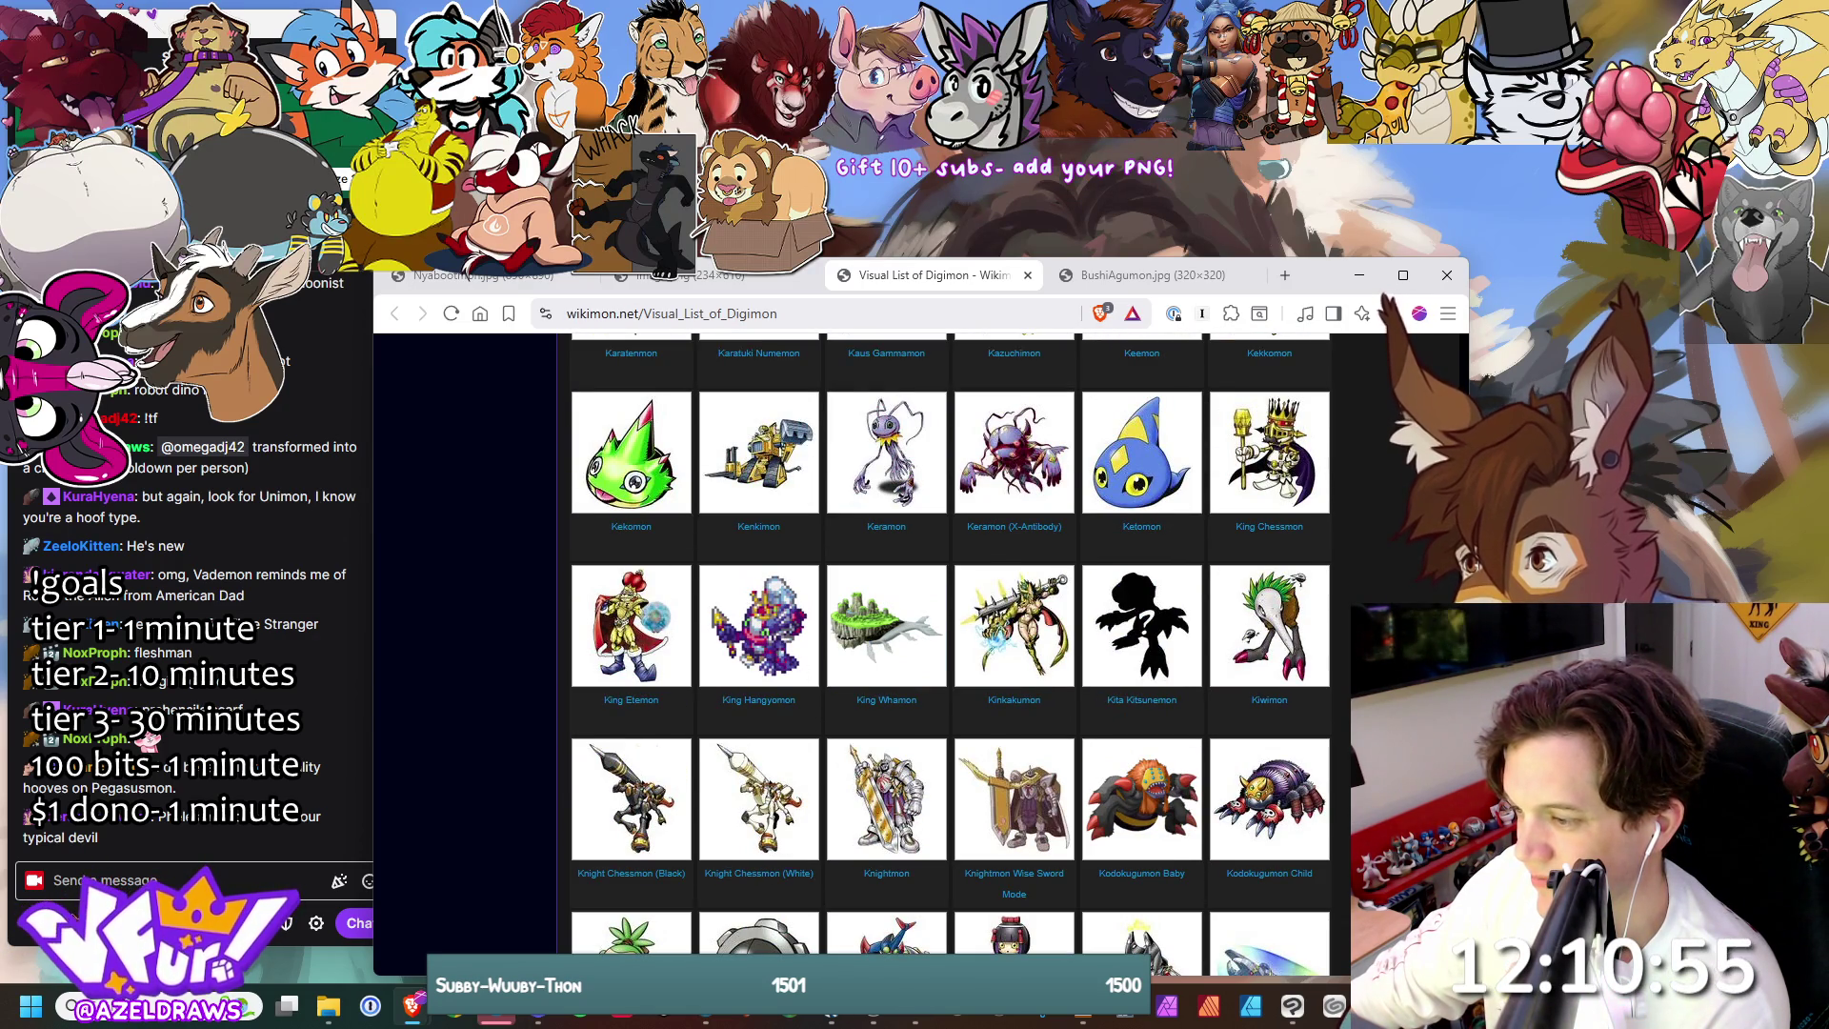
pyautogui.click(870, 669)
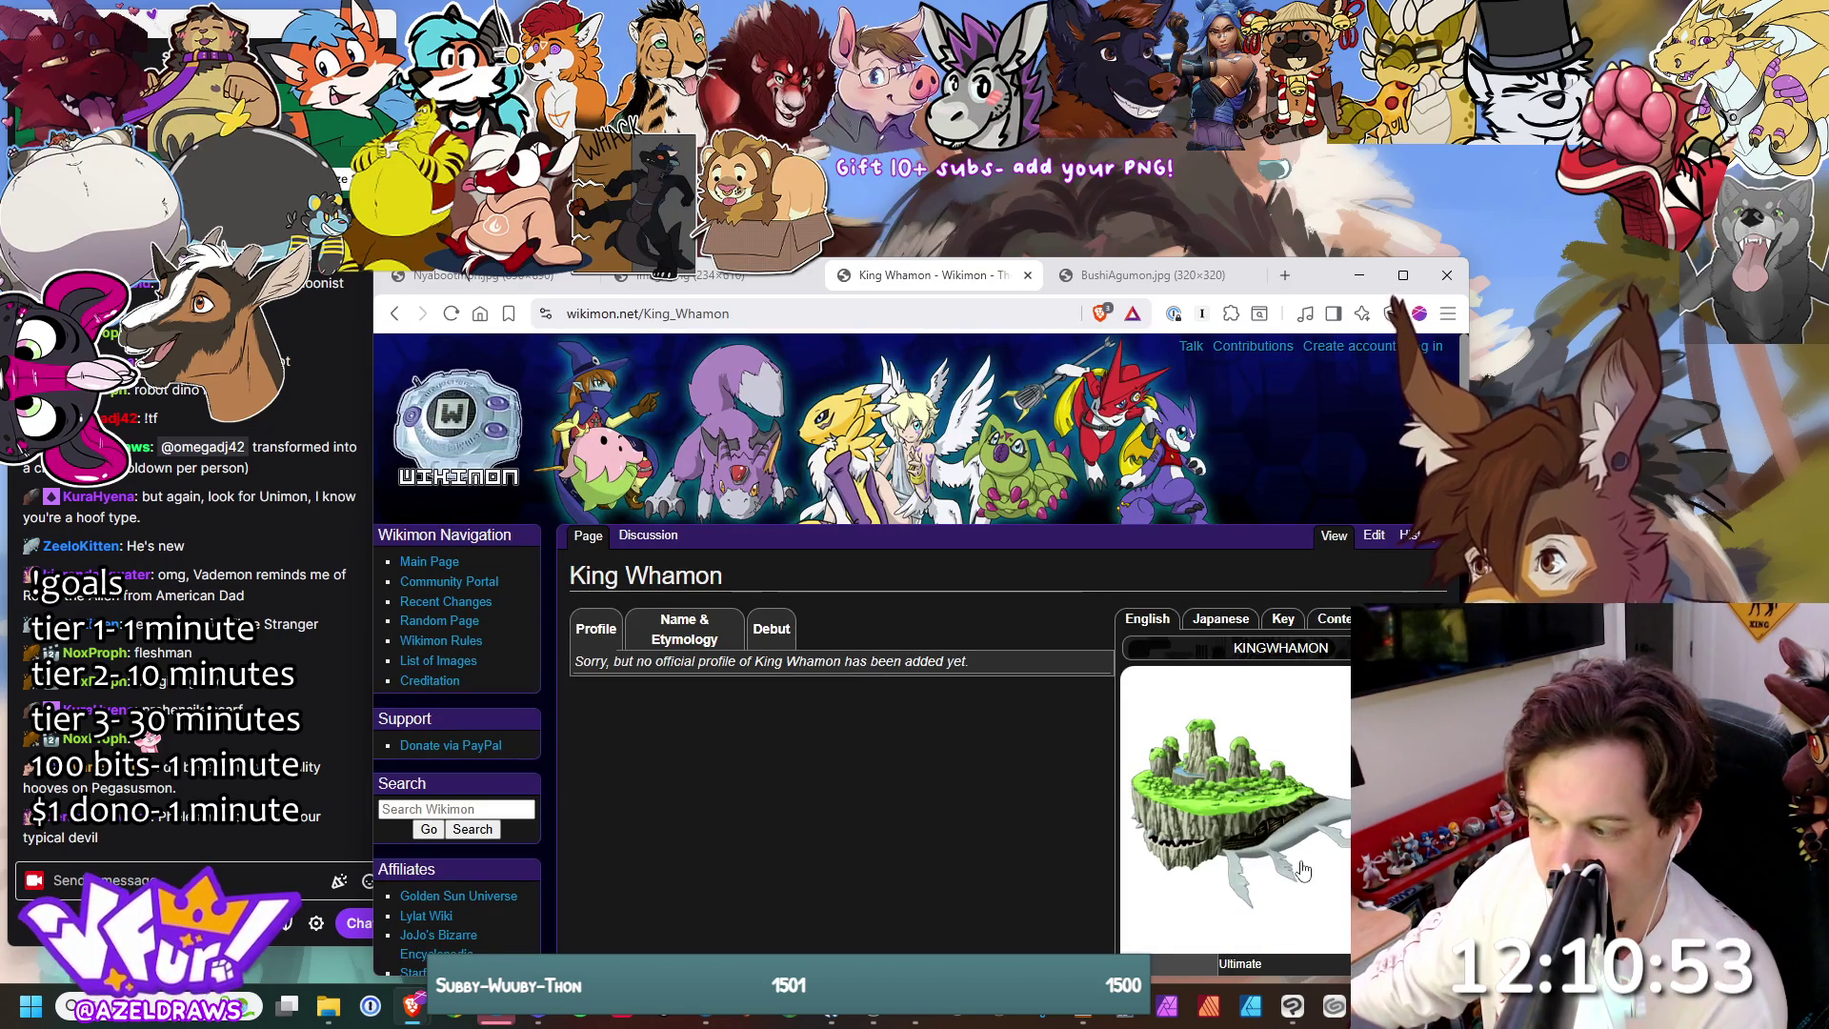
pyautogui.scroll(-3, 1295, 848)
pyautogui.scroll(2, 1286, 819)
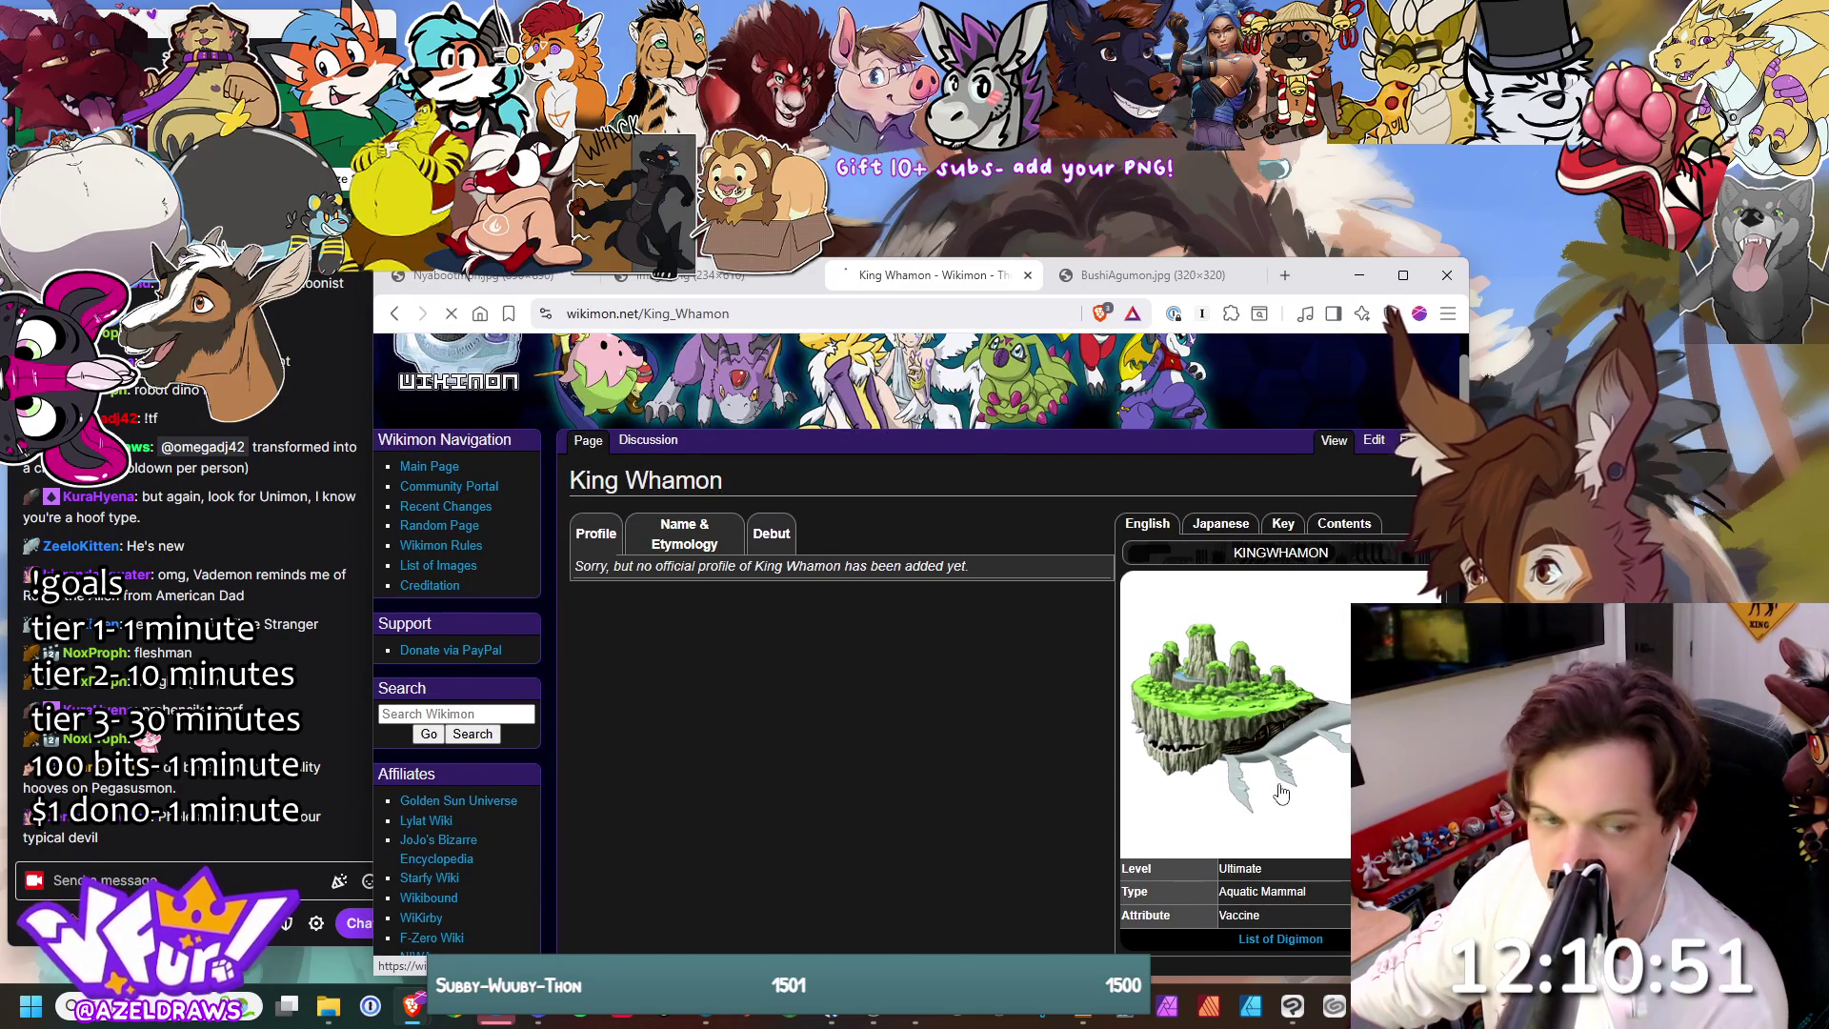
pyautogui.click(1279, 793)
pyautogui.scroll(-3, 1173, 781)
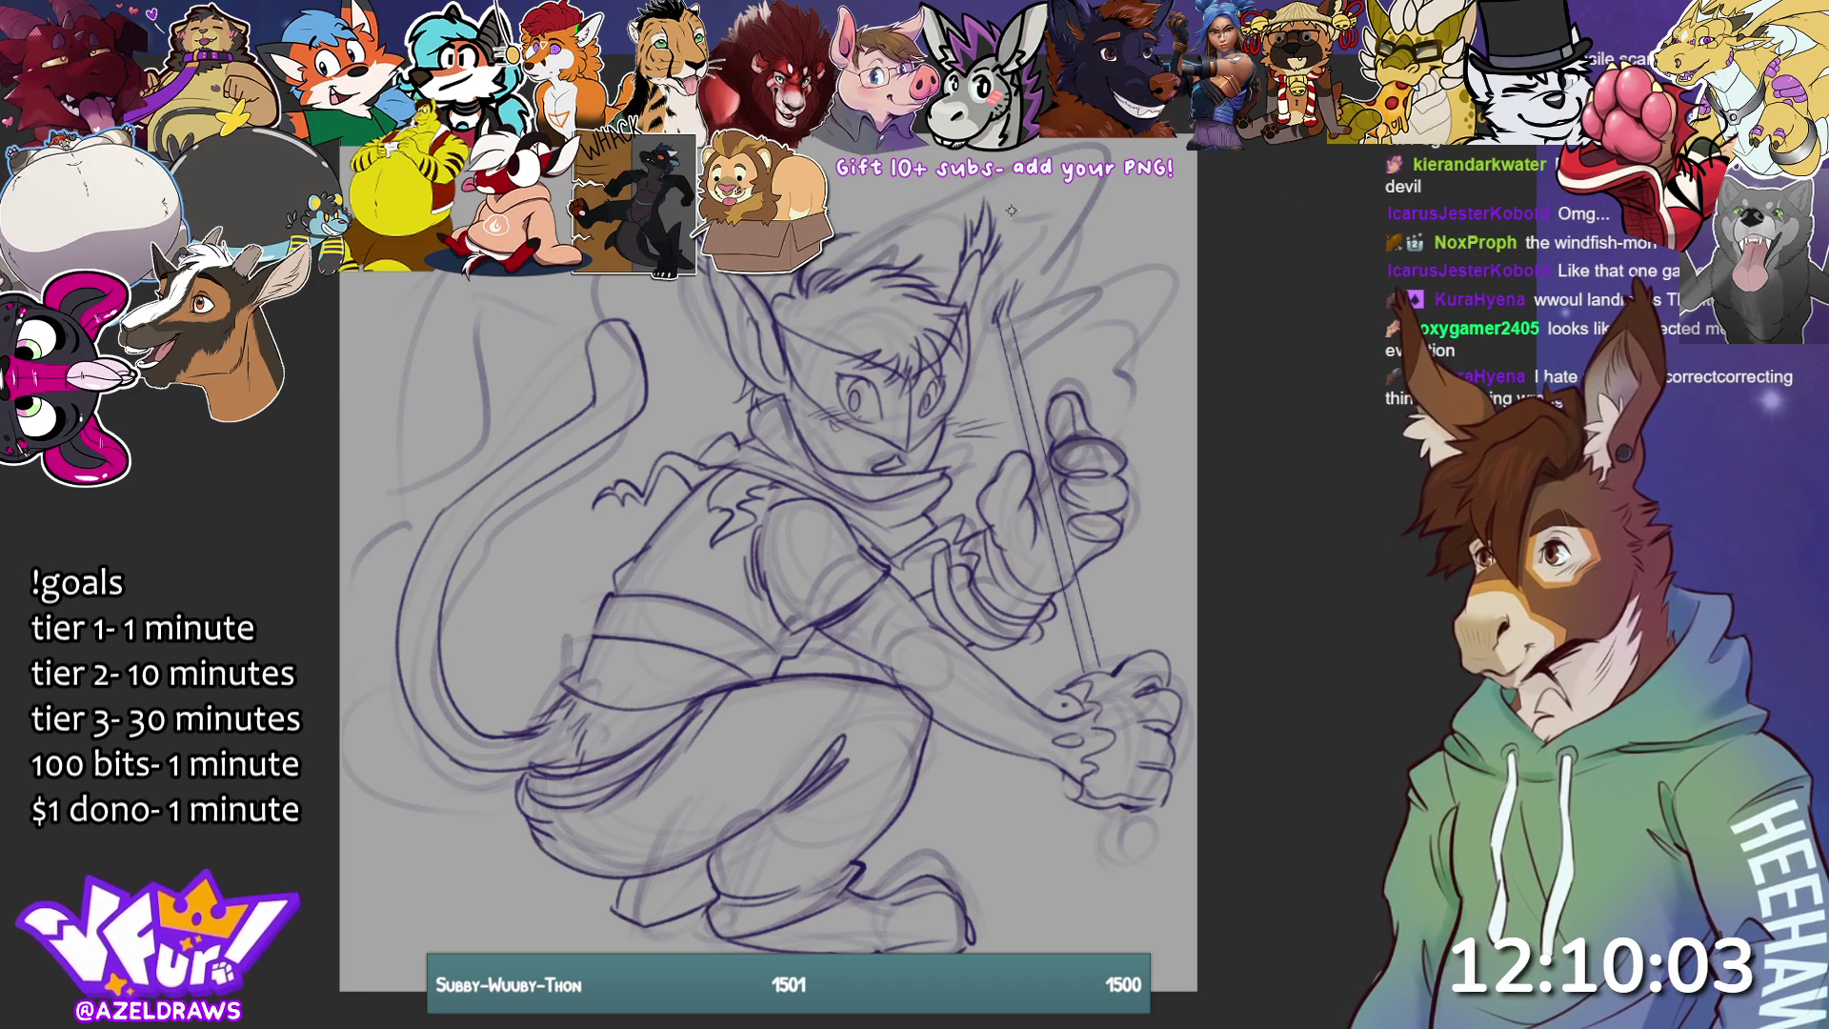
# - Refine the sketch's ear tip, outer ear outline, arm stroke and aura shapes above the head
pyautogui.moveTo(1034, 214)
pyautogui.mouseDown()
pyautogui.moveTo(998, 262)
pyautogui.moveTo(990, 337)
pyautogui.moveTo(1081, 310)
pyautogui.moveTo(1043, 286)
pyautogui.moveTo(1103, 257)
pyautogui.moveTo(1062, 290)
pyautogui.moveTo(1148, 367)
pyautogui.moveTo(1134, 375)
pyautogui.mouseUp()
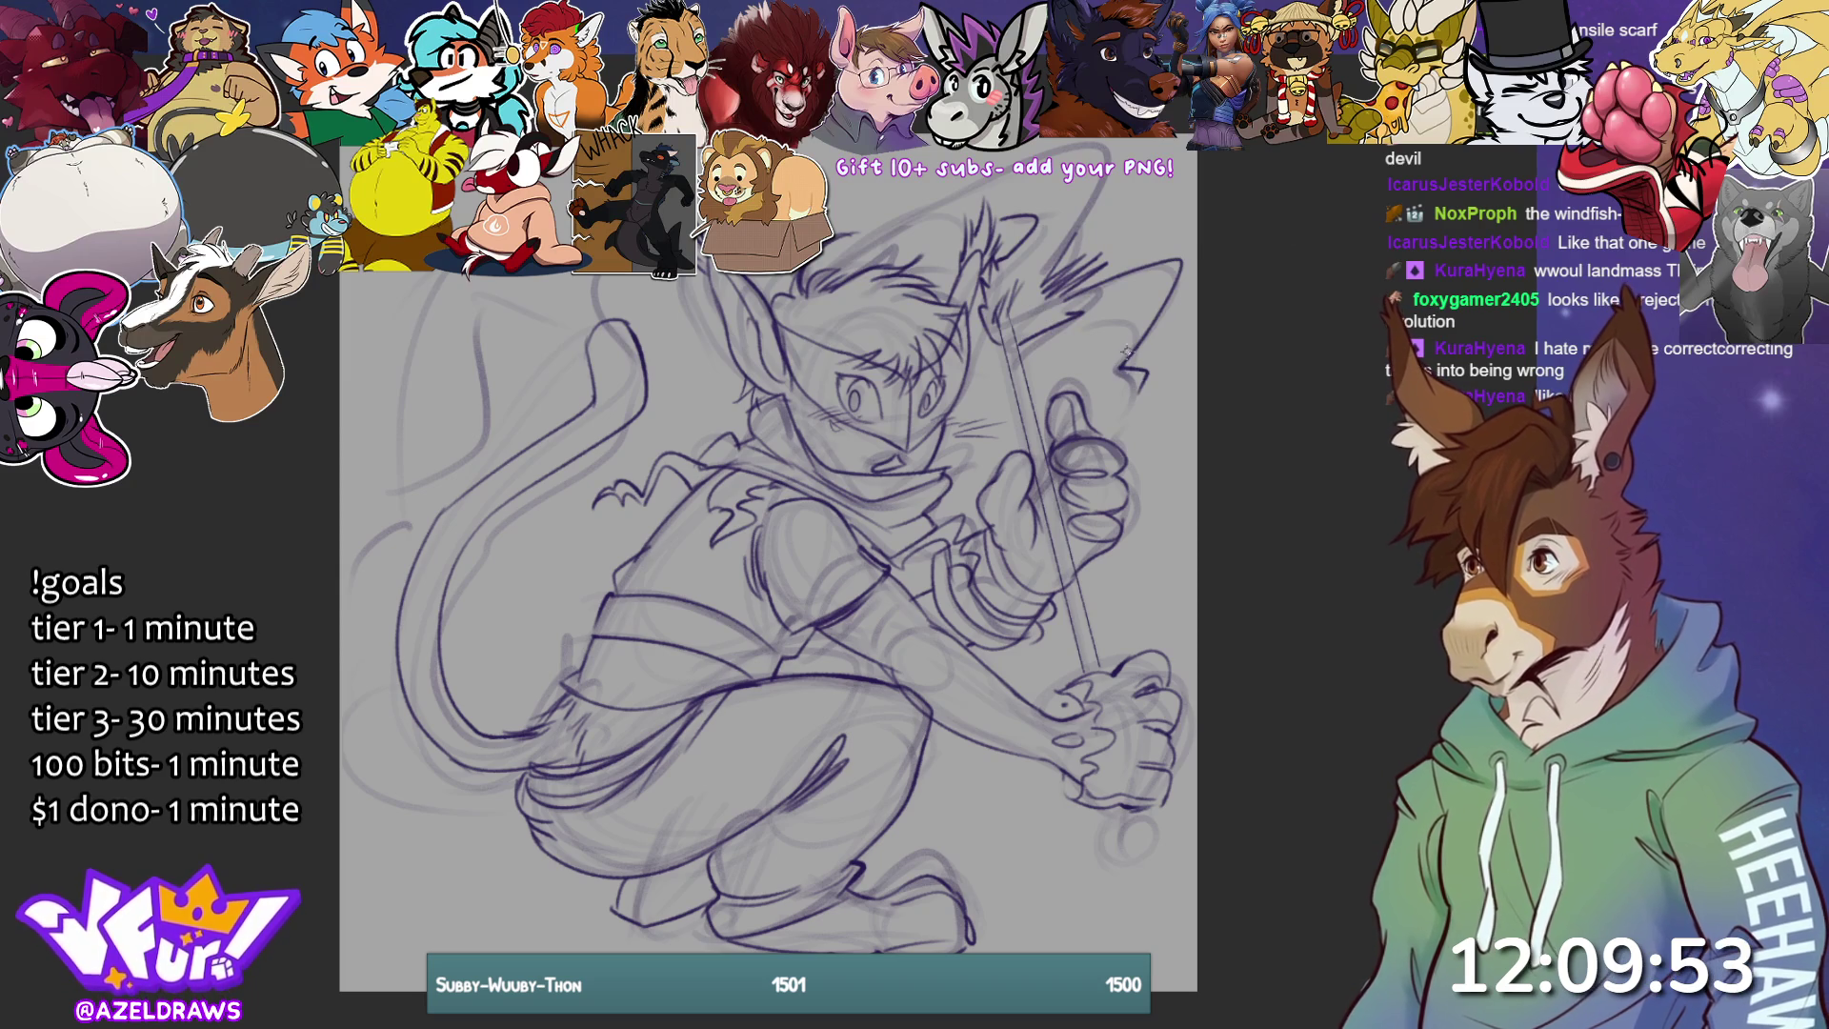
pyautogui.moveTo(1103, 295)
pyautogui.mouseDown()
pyautogui.moveTo(1105, 377)
pyautogui.moveTo(1086, 343)
pyautogui.moveTo(1072, 381)
pyautogui.moveTo(1041, 391)
pyautogui.moveTo(1188, 411)
pyautogui.moveTo(1138, 440)
pyautogui.moveTo(1177, 476)
pyautogui.moveTo(1083, 591)
pyautogui.mouseUp()
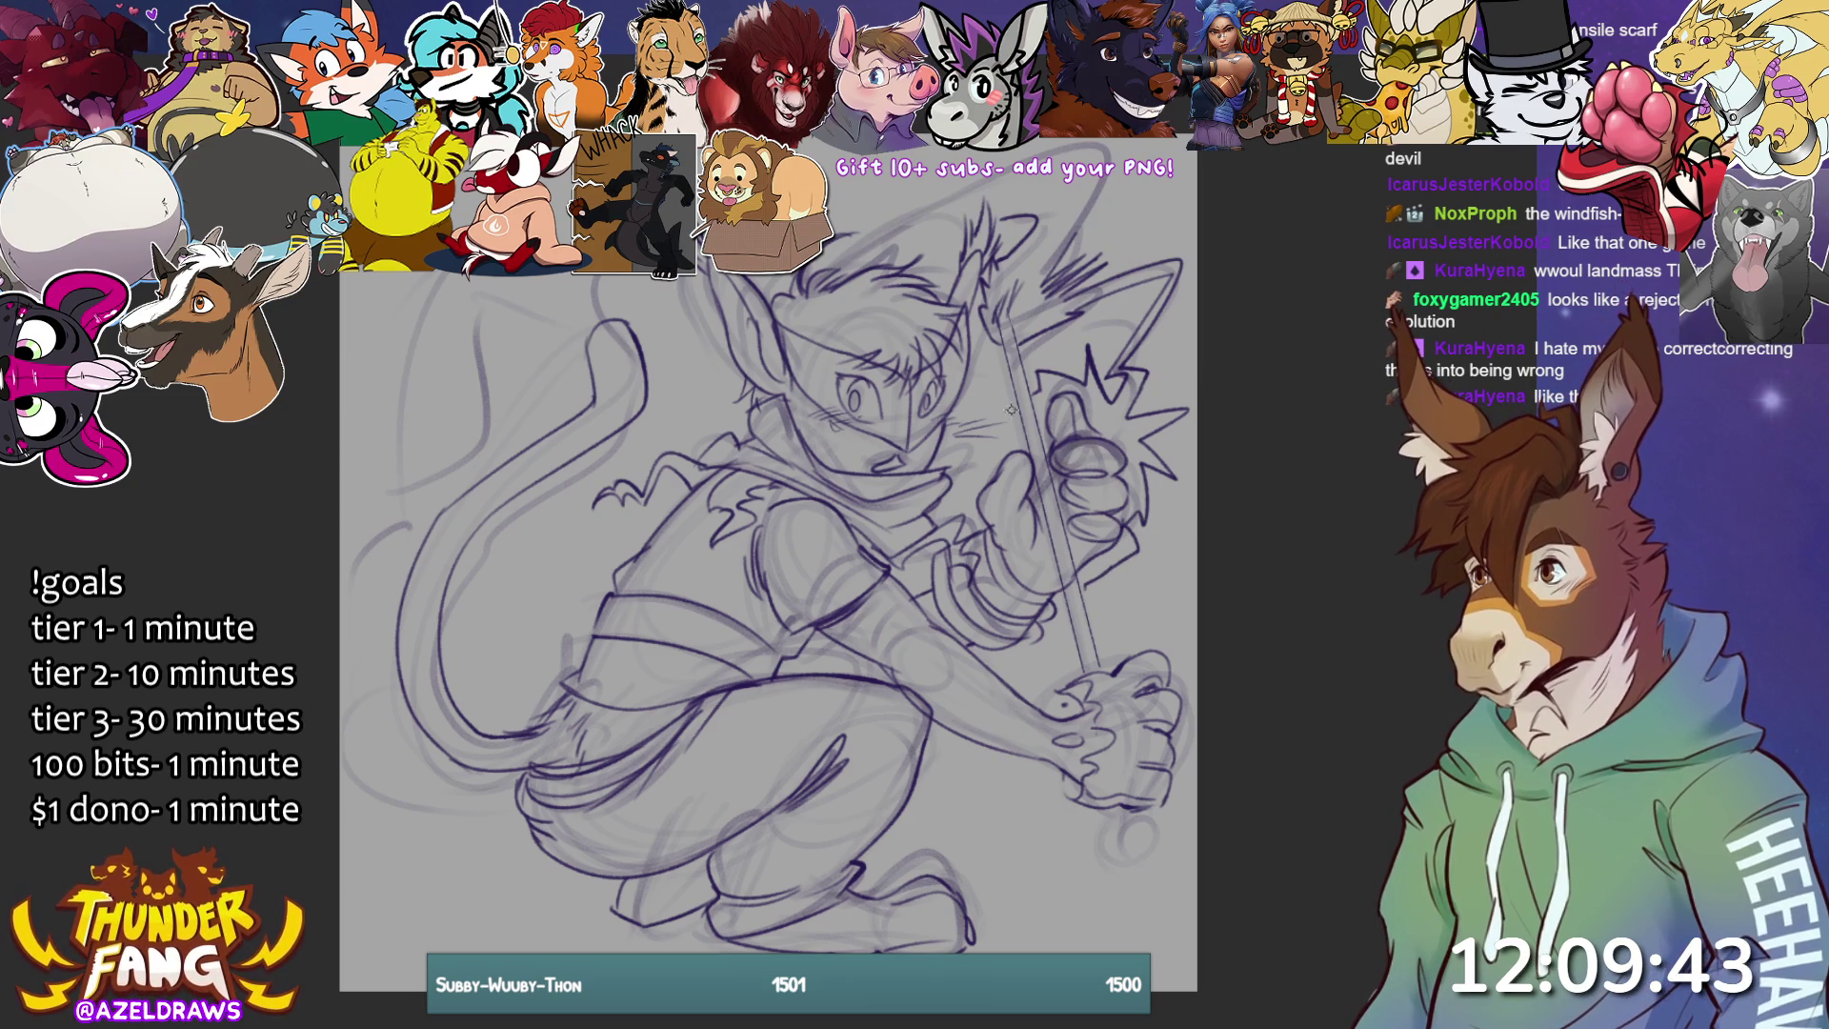
pyautogui.moveTo(1024, 657); pyautogui.dragTo(1067, 624)
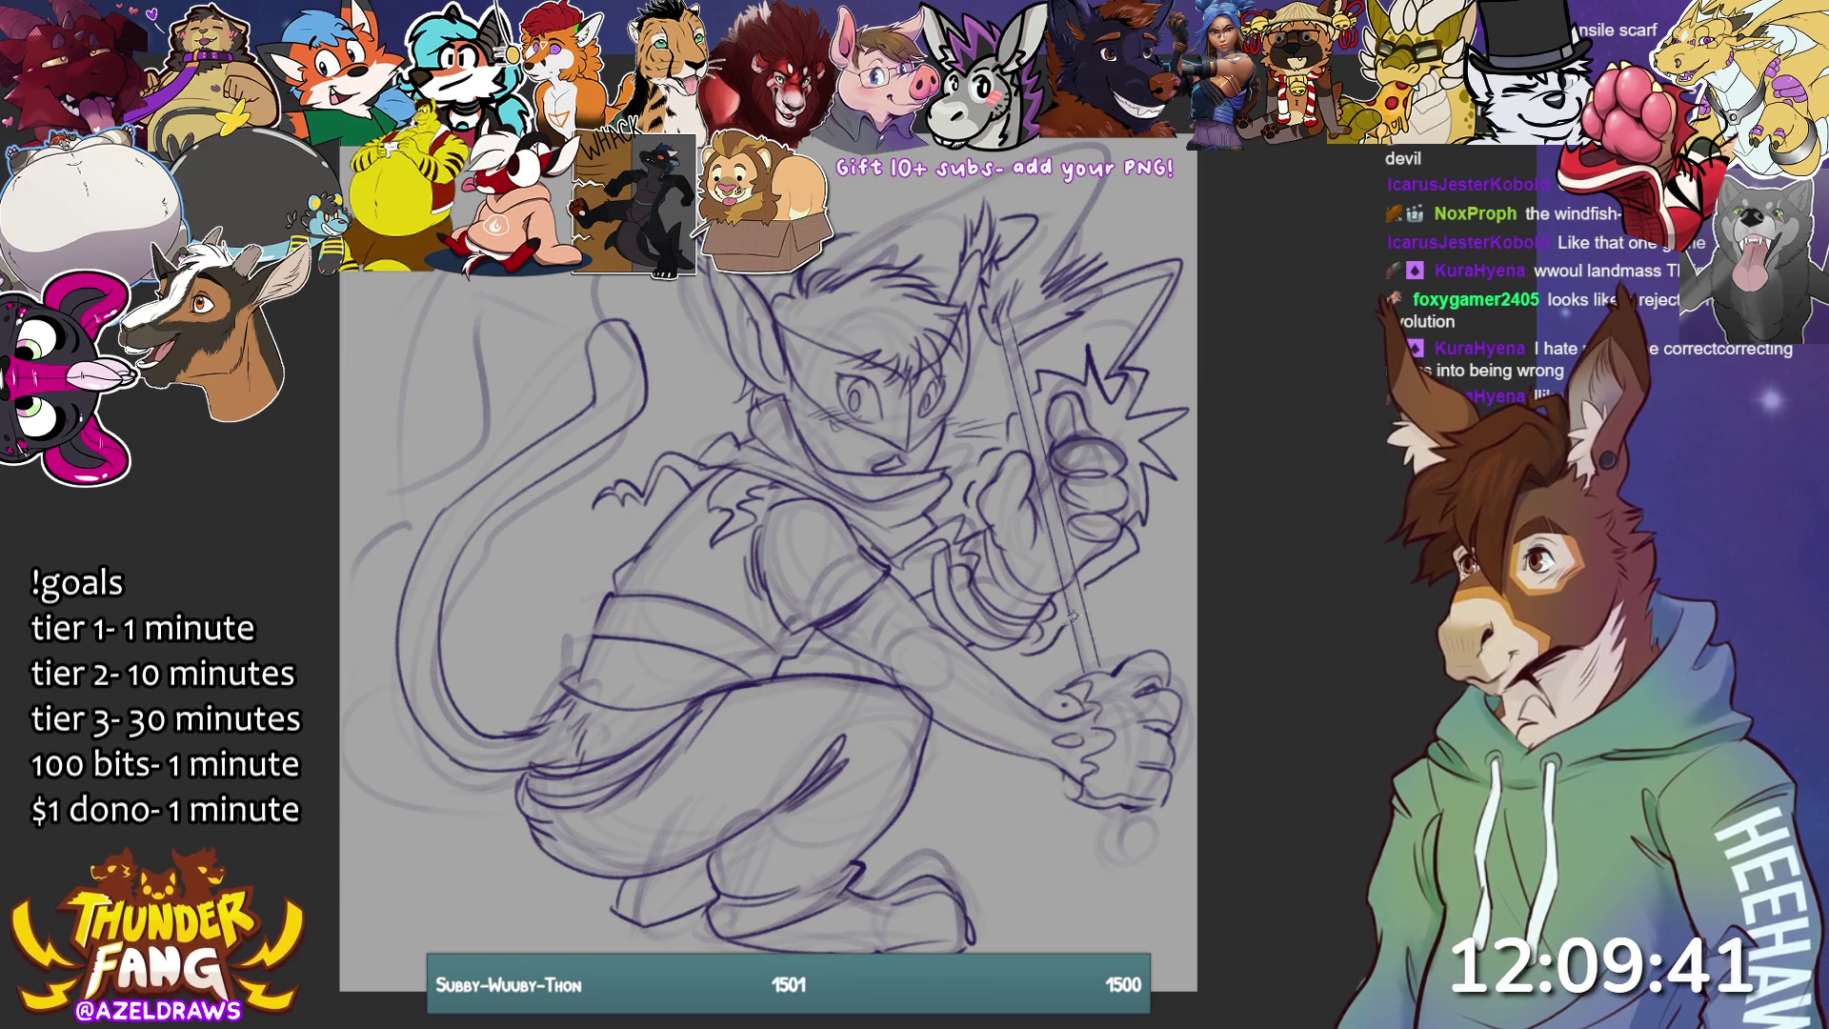
pyautogui.moveTo(1062, 243)
pyautogui.mouseDown()
pyautogui.moveTo(1093, 141)
pyautogui.moveTo(829, 257)
pyautogui.moveTo(1065, 155)
pyautogui.moveTo(1046, 214)
pyautogui.moveTo(1015, 223)
pyautogui.mouseUp()
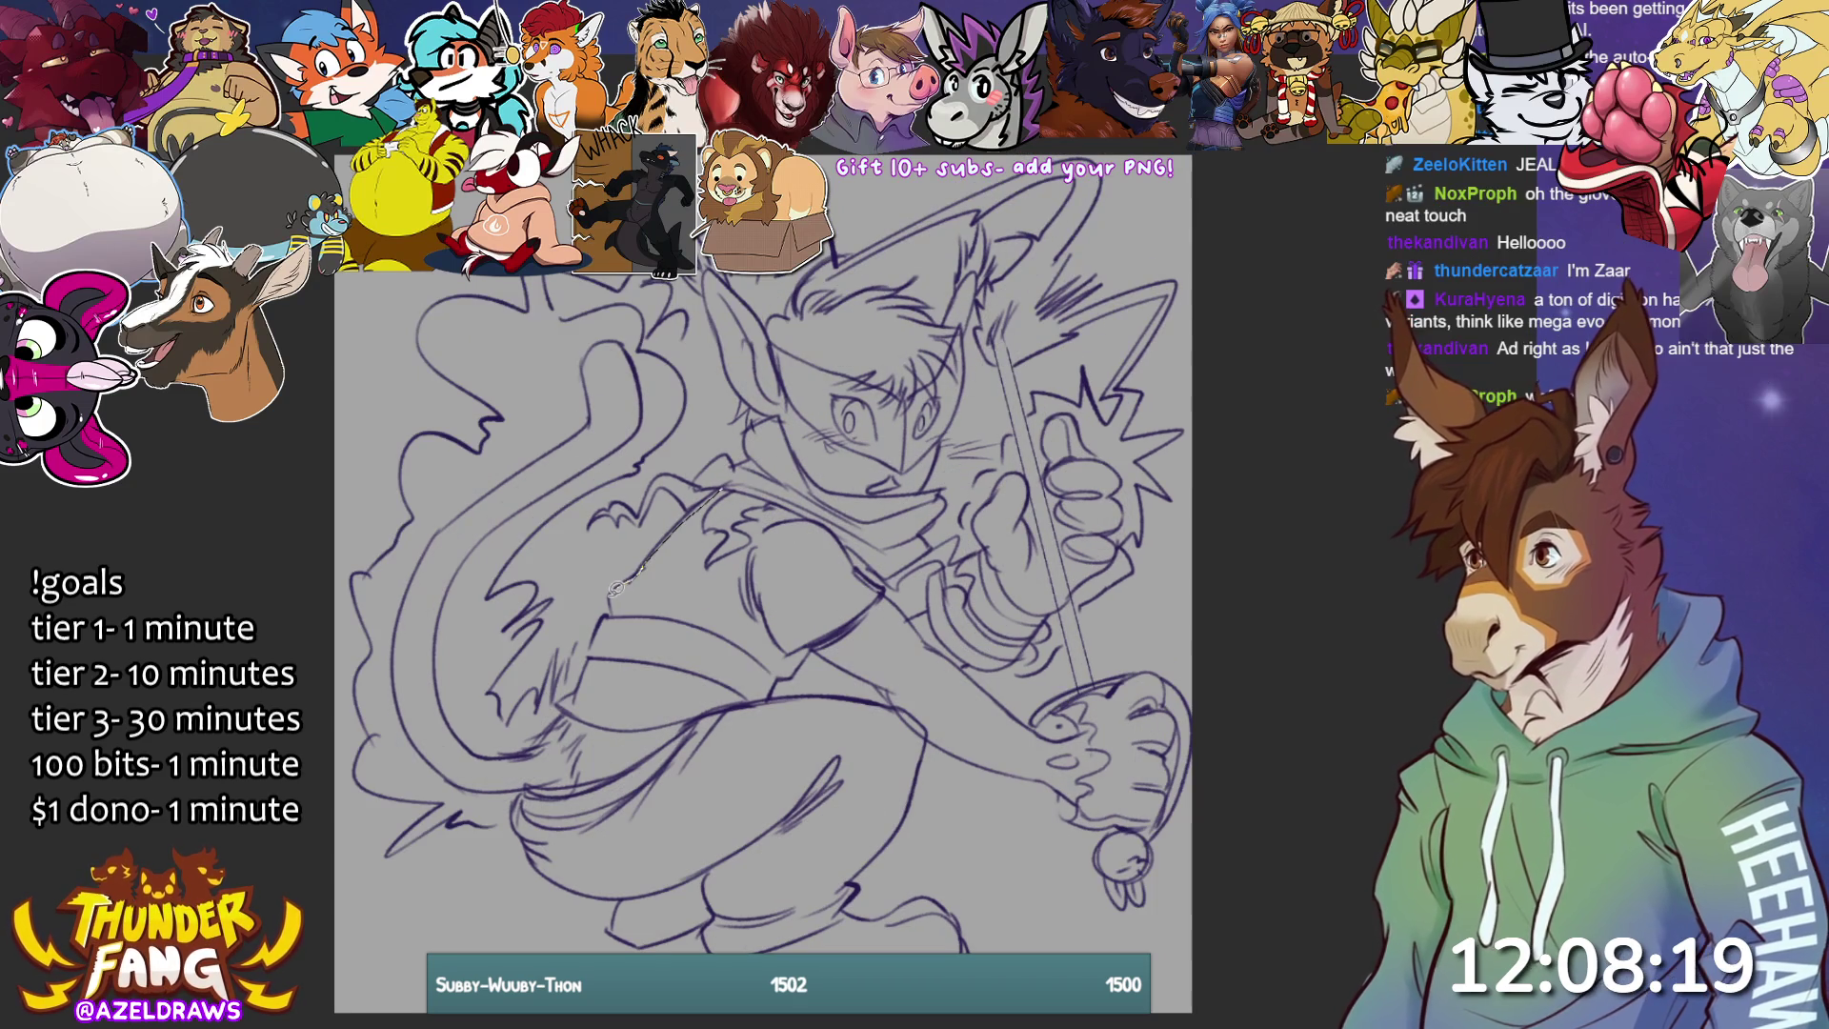
# - Undo a test yellow chest fill and fill the background purple
pyautogui.moveTo(638, 657); pyautogui.dragTo(621, 608)
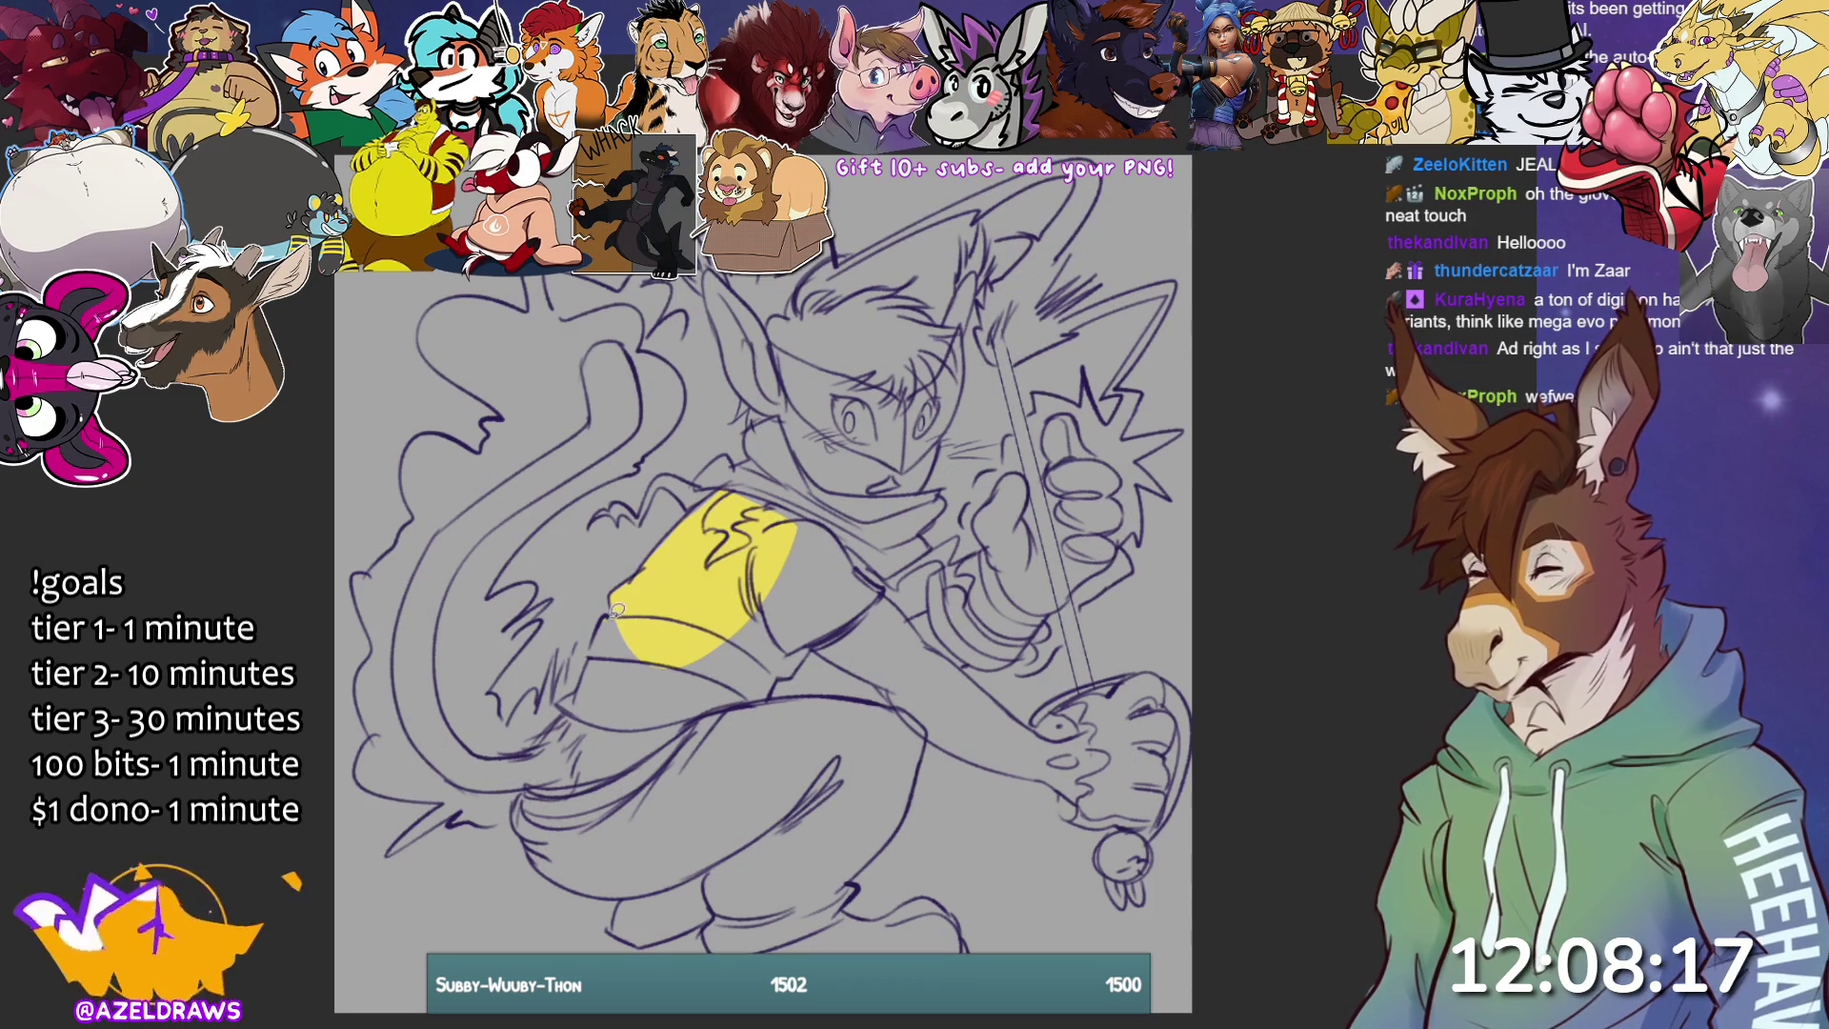
pyautogui.hotkey('ctrl', 'z')
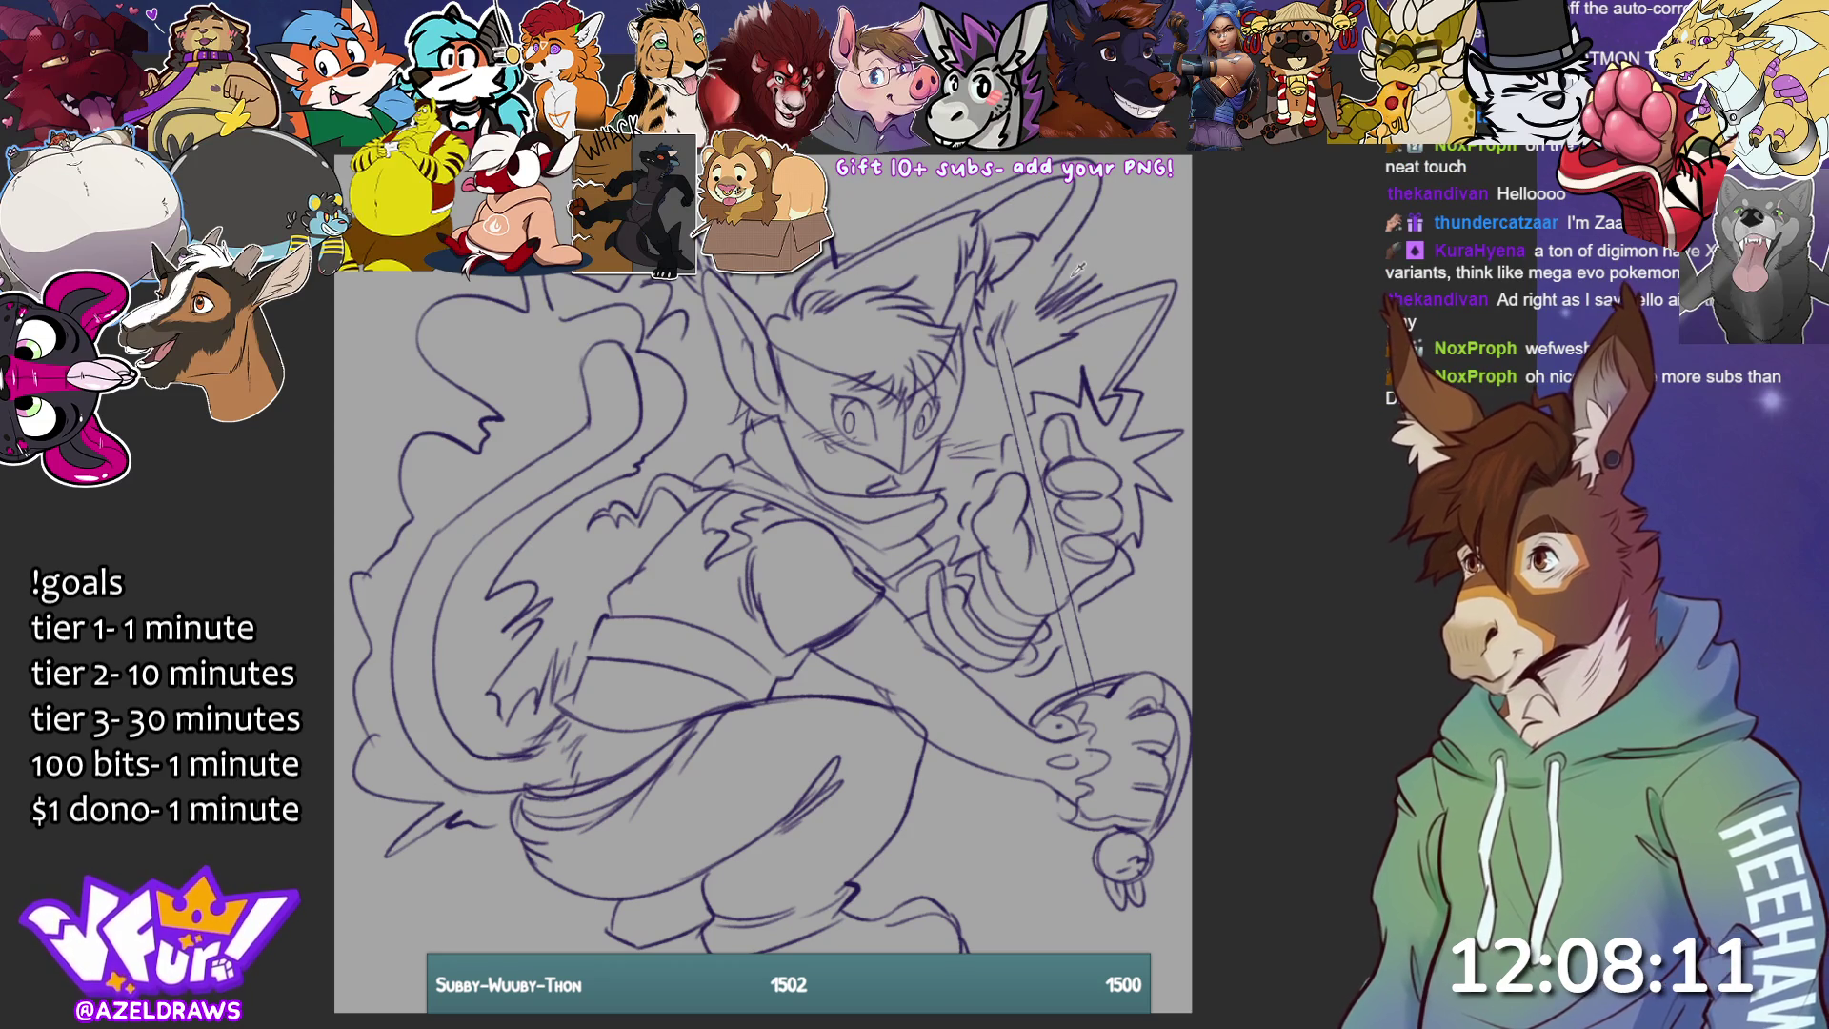
pyautogui.click(1038, 270)
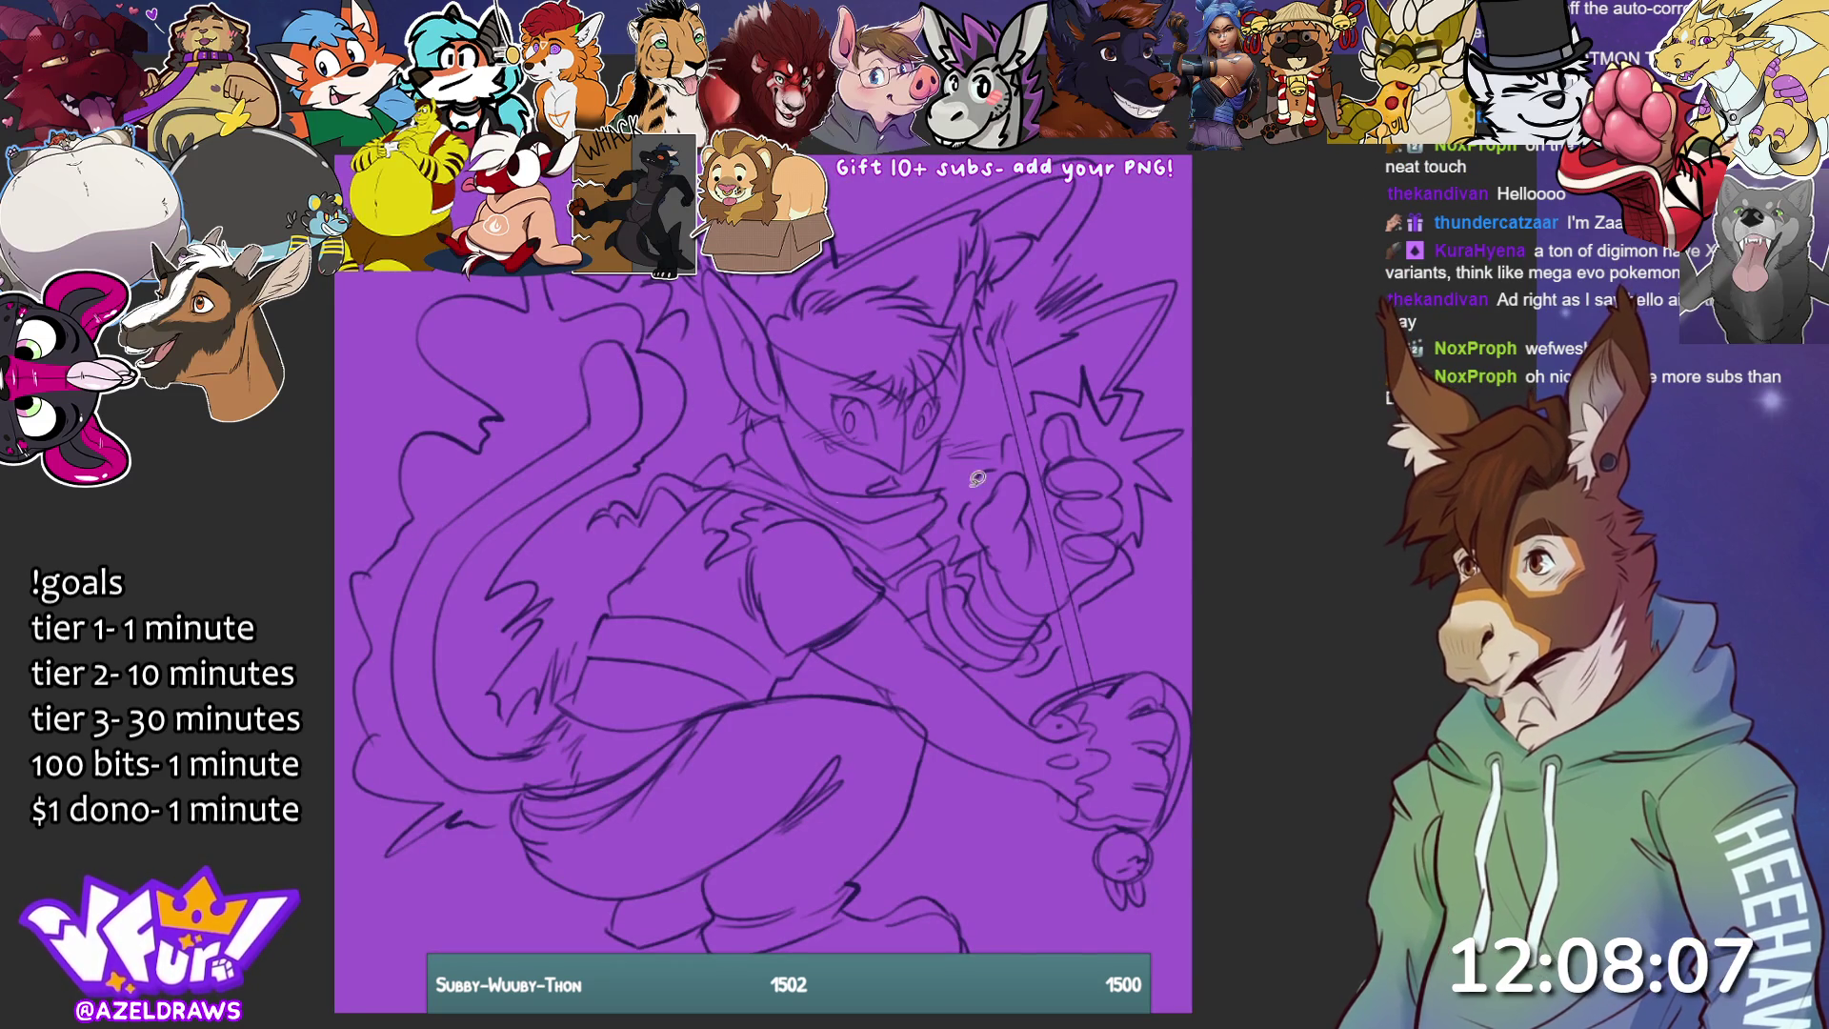
# - Lasso-fill the torso, head, ear tip and hair pale yellow, then outline the arm
pyautogui.moveTo(614, 590)
pyautogui.mouseDown()
pyautogui.moveTo(608, 614)
pyautogui.moveTo(657, 553)
pyautogui.moveTo(796, 476)
pyautogui.moveTo(812, 652)
pyautogui.moveTo(666, 816)
pyautogui.moveTo(564, 758)
pyautogui.moveTo(607, 598)
pyautogui.mouseUp()
pyautogui.moveTo(800, 651)
pyautogui.mouseDown()
pyautogui.moveTo(888, 583)
pyautogui.moveTo(857, 492)
pyautogui.moveTo(692, 476)
pyautogui.moveTo(762, 416)
pyautogui.moveTo(828, 534)
pyautogui.mouseUp()
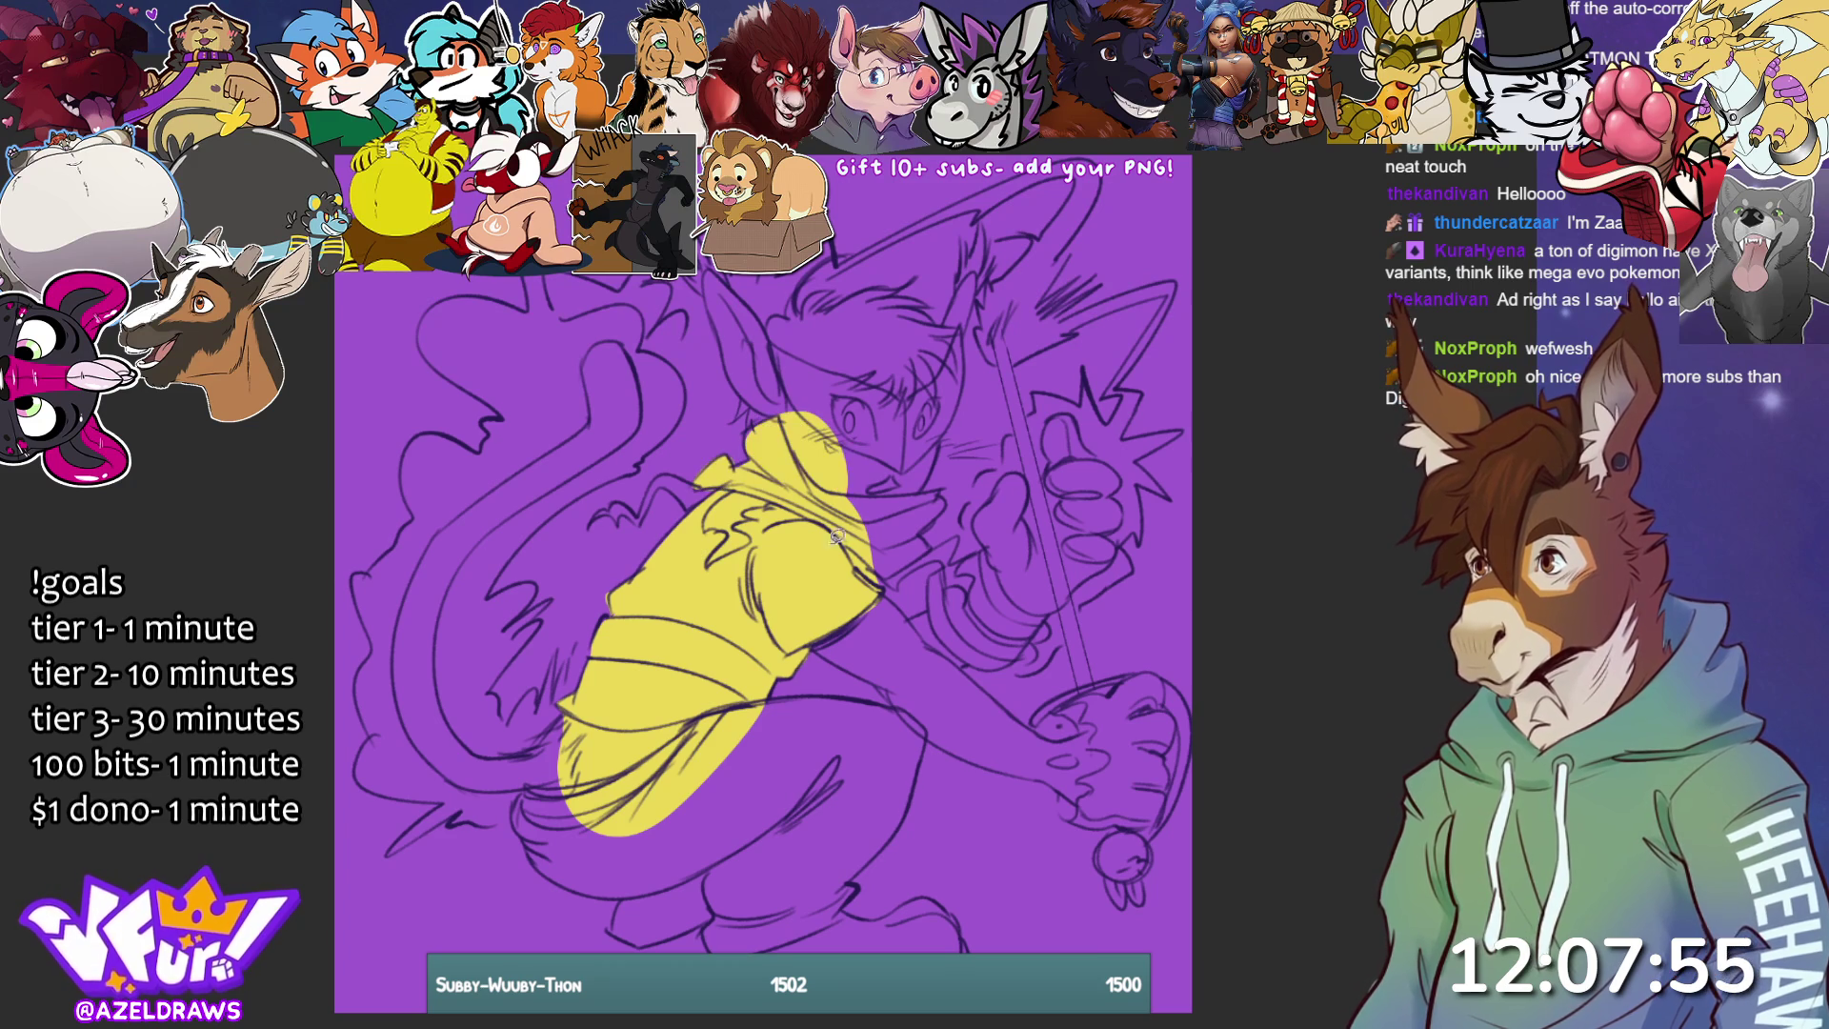
pyautogui.moveTo(753, 429)
pyautogui.mouseDown()
pyautogui.moveTo(735, 329)
pyautogui.moveTo(728, 357)
pyautogui.moveTo(710, 300)
pyautogui.moveTo(728, 276)
pyautogui.moveTo(776, 383)
pyautogui.mouseUp()
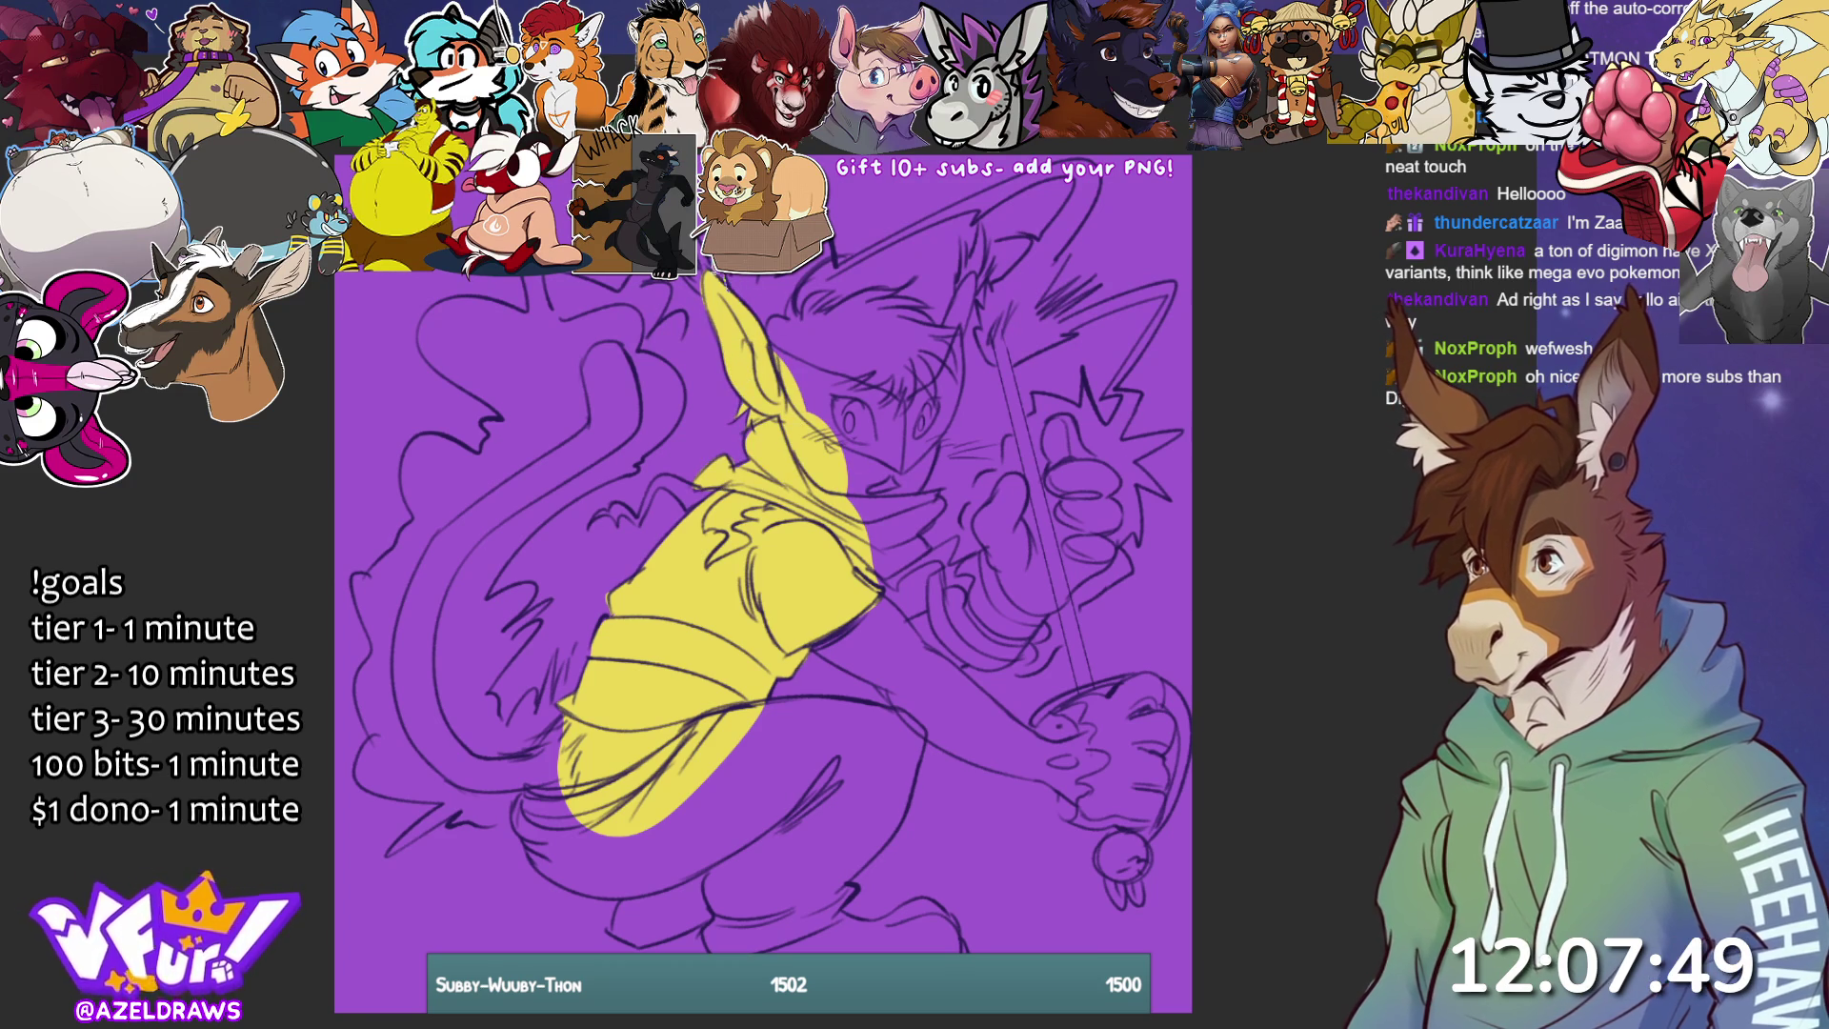
pyautogui.moveTo(775, 341)
pyautogui.mouseDown()
pyautogui.moveTo(814, 277)
pyautogui.moveTo(831, 303)
pyautogui.moveTo(812, 390)
pyautogui.moveTo(786, 366)
pyautogui.mouseUp()
pyautogui.moveTo(808, 276)
pyautogui.mouseDown()
pyautogui.moveTo(796, 424)
pyautogui.moveTo(875, 286)
pyautogui.moveTo(941, 324)
pyautogui.moveTo(983, 229)
pyautogui.moveTo(986, 286)
pyautogui.moveTo(957, 348)
pyautogui.moveTo(835, 362)
pyautogui.mouseUp()
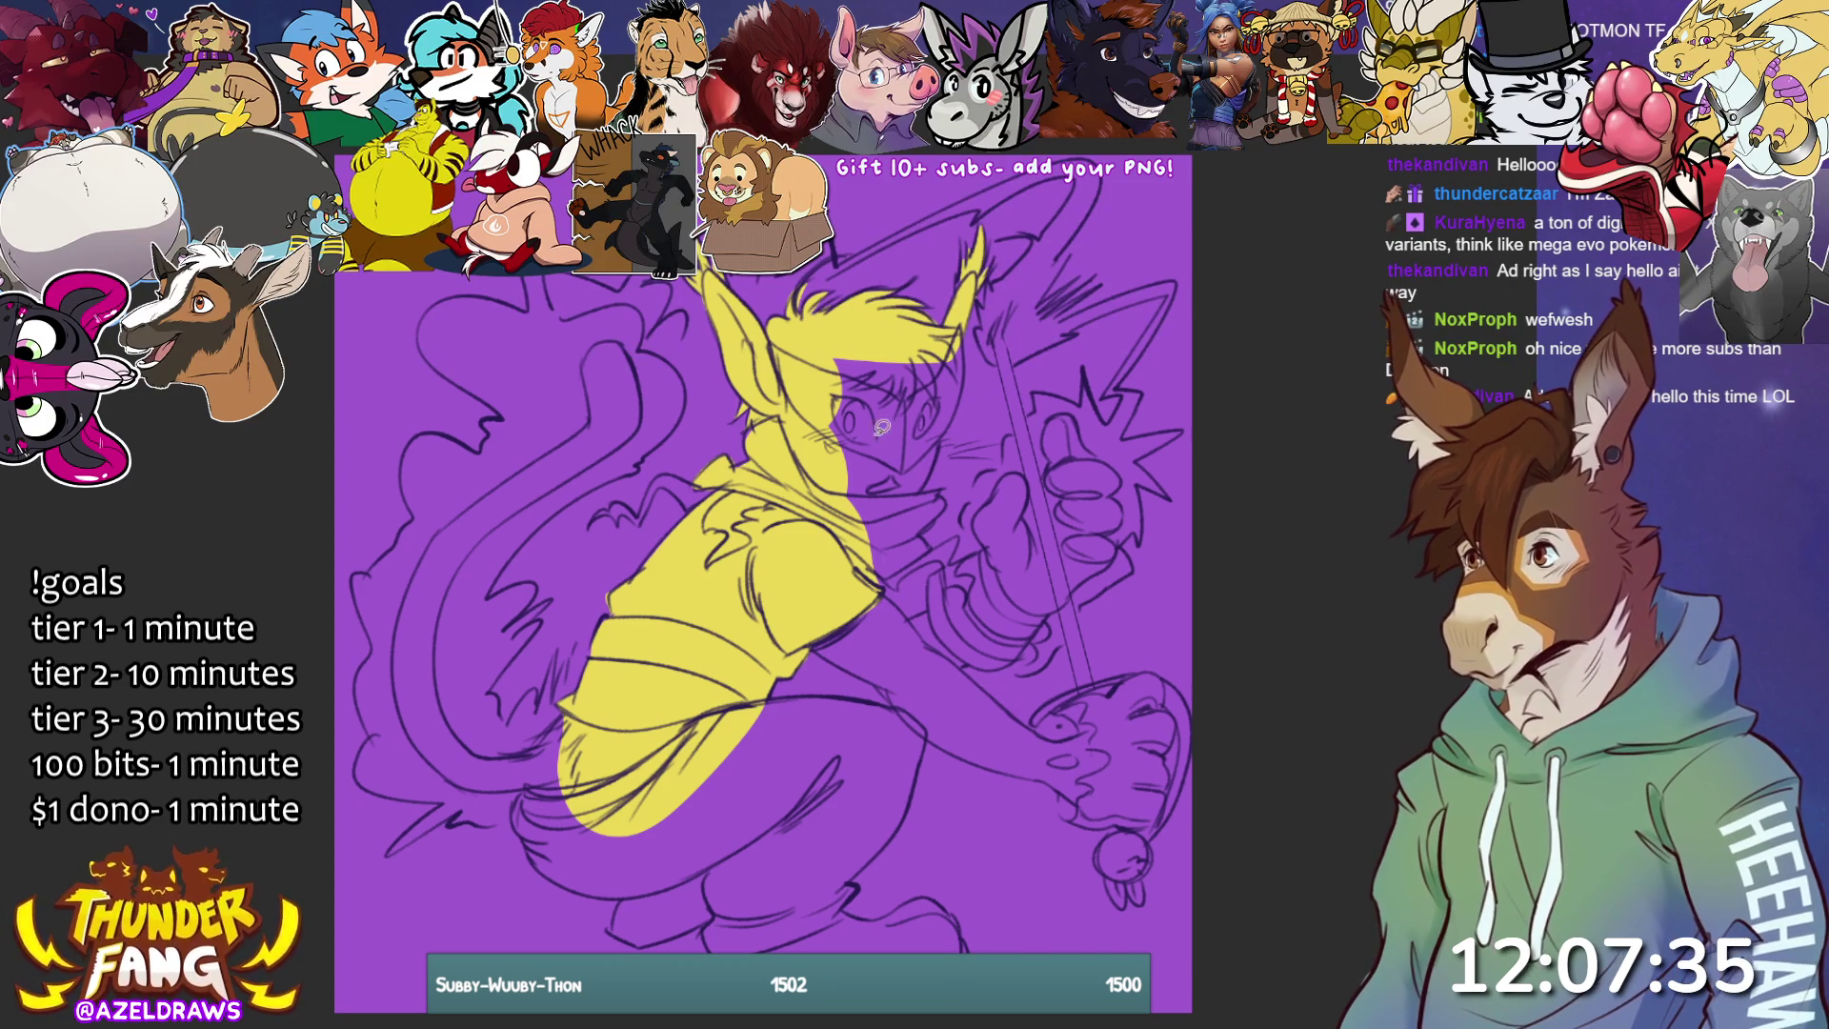
pyautogui.moveTo(828, 520)
pyautogui.mouseDown()
pyautogui.moveTo(929, 484)
pyautogui.moveTo(955, 385)
pyautogui.moveTo(805, 414)
pyautogui.moveTo(810, 433)
pyautogui.mouseUp()
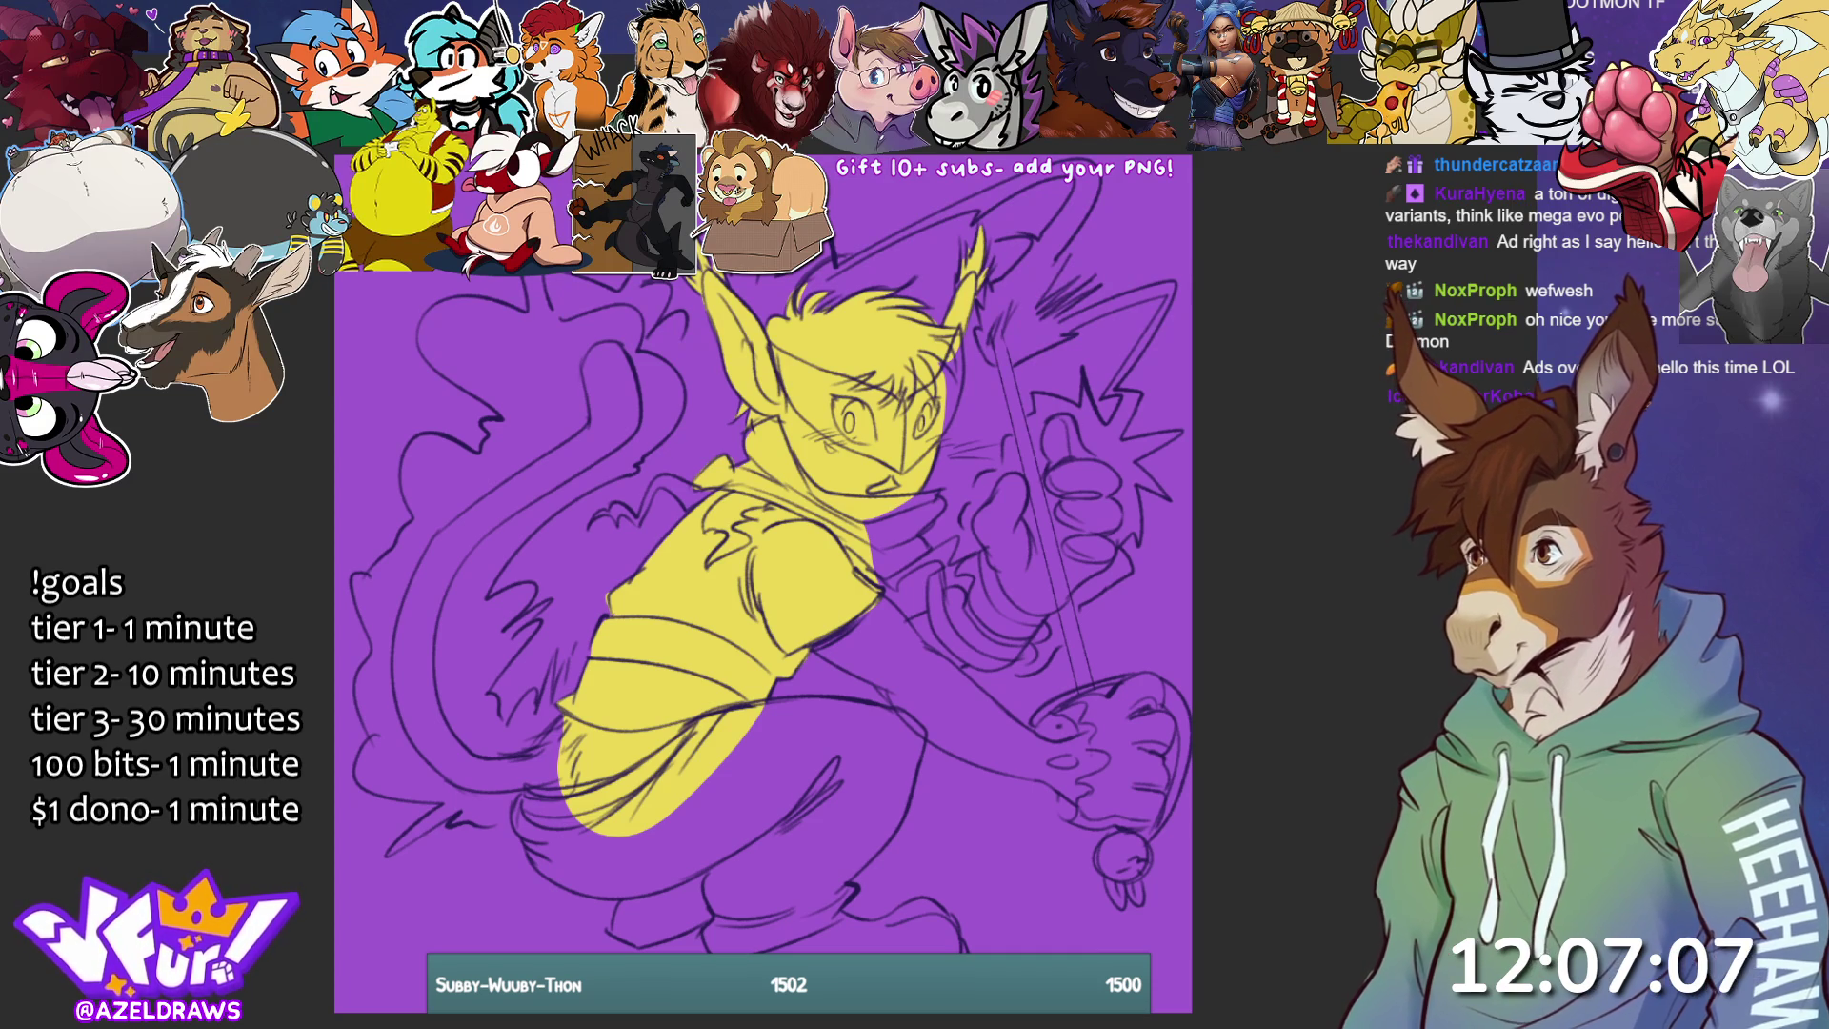
pyautogui.moveTo(878, 578)
pyautogui.mouseDown()
pyautogui.moveTo(950, 557)
pyautogui.moveTo(954, 531)
pyautogui.moveTo(919, 526)
pyautogui.moveTo(946, 486)
pyautogui.moveTo(888, 478)
pyautogui.mouseUp()
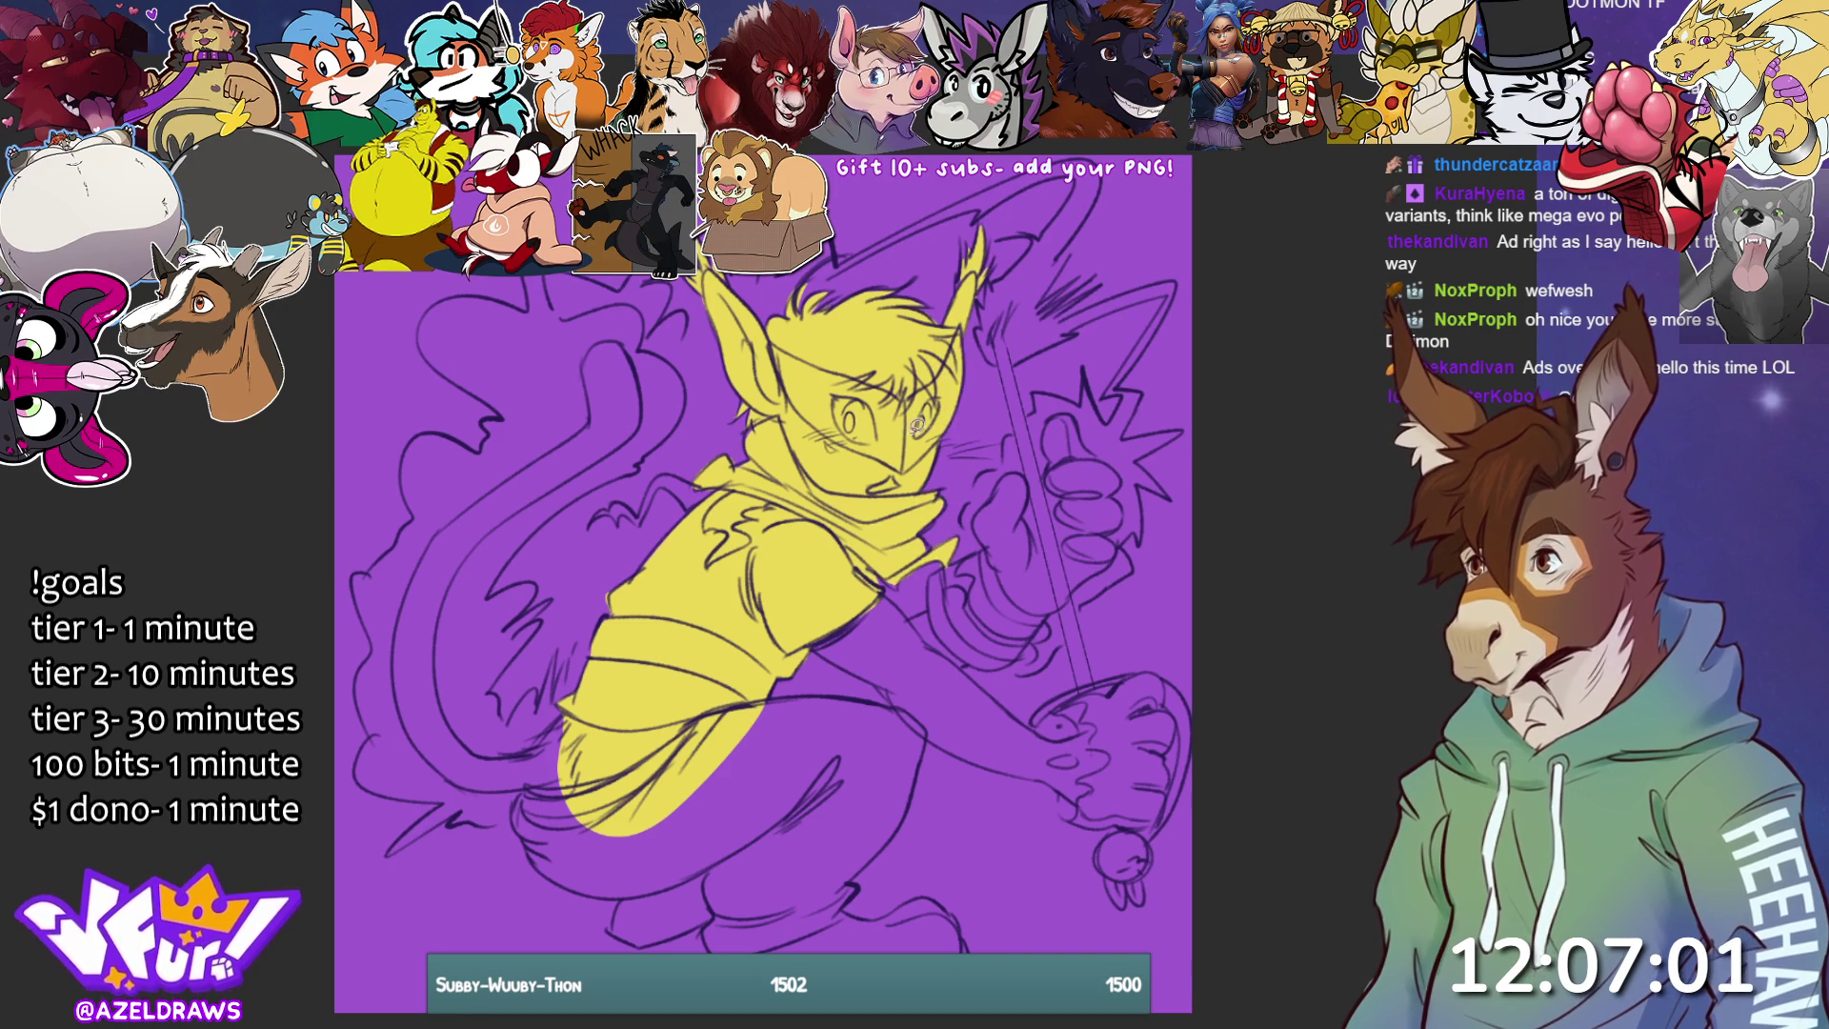
# - Lasso-fill the arm, lower forearm and sleeve, knee and legs in pale yellow
pyautogui.moveTo(993, 541)
pyautogui.mouseDown()
pyautogui.moveTo(981, 510)
pyautogui.moveTo(1015, 465)
pyautogui.moveTo(1034, 479)
pyautogui.moveTo(1068, 420)
pyautogui.moveTo(1124, 469)
pyautogui.moveTo(1118, 551)
pyautogui.moveTo(1028, 642)
pyautogui.moveTo(986, 665)
pyautogui.moveTo(910, 653)
pyautogui.moveTo(938, 566)
pyautogui.moveTo(1023, 507)
pyautogui.mouseUp()
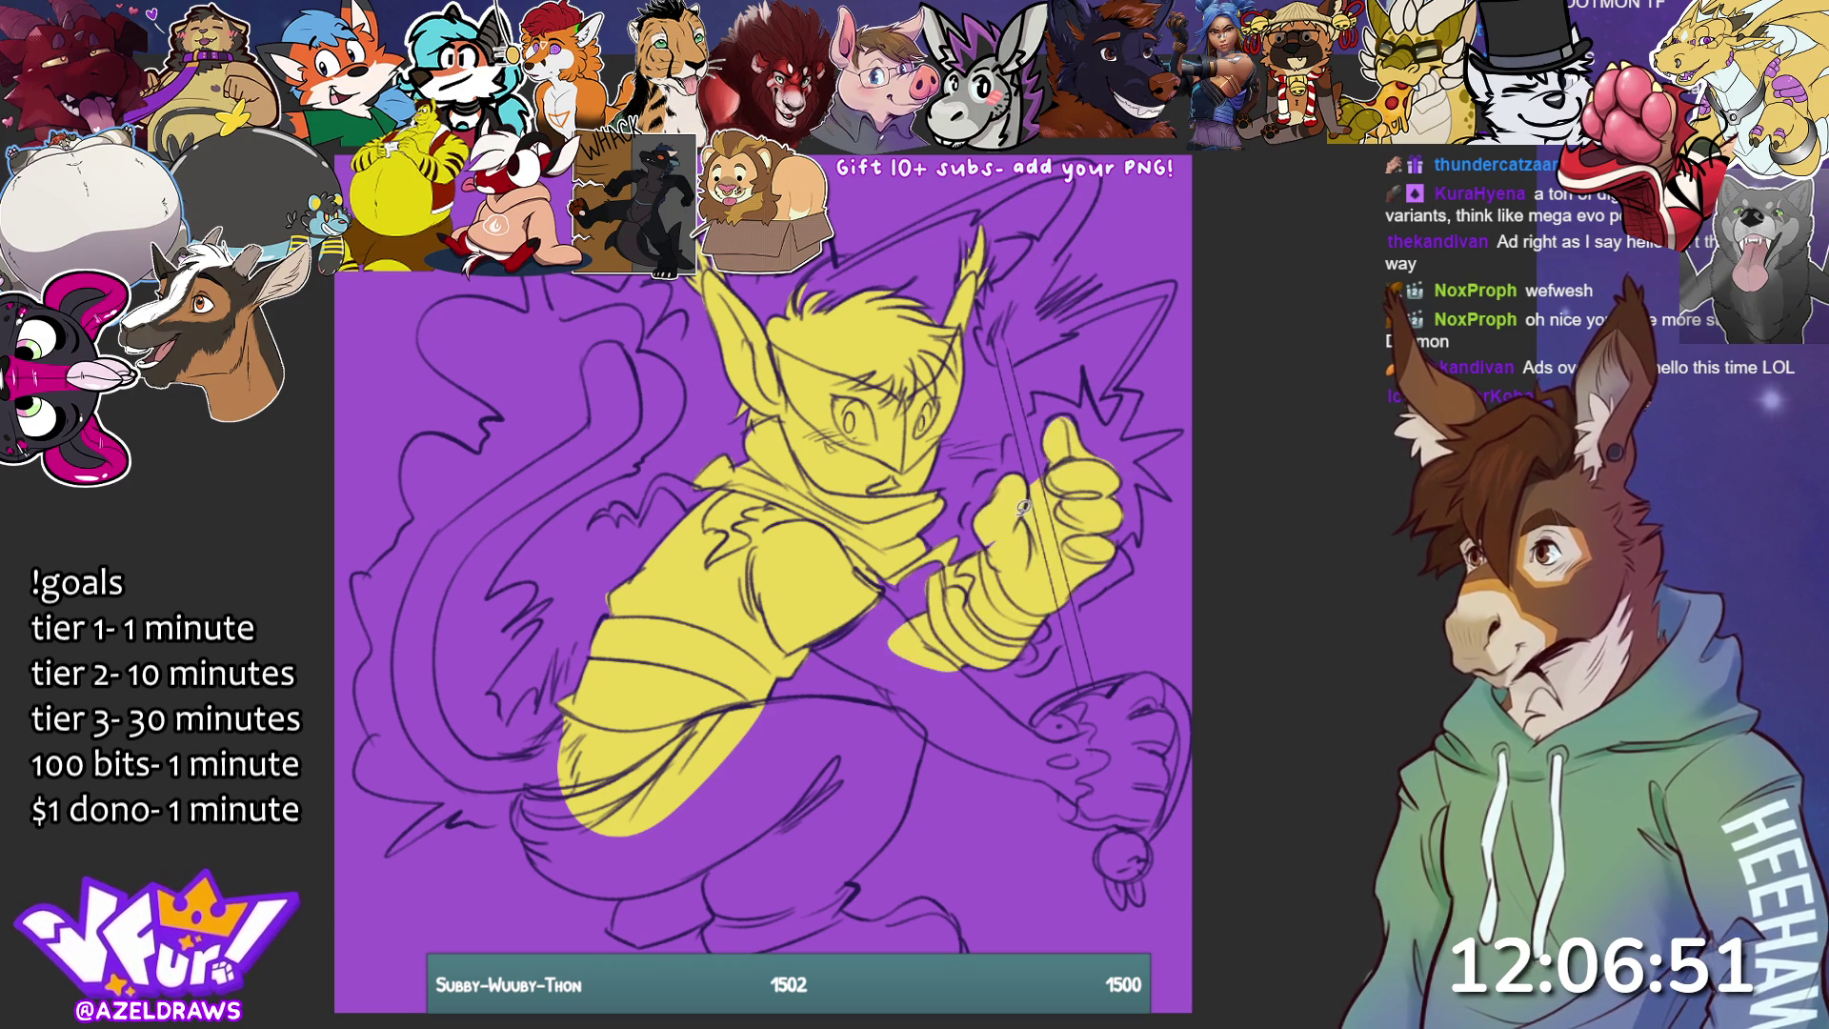
pyautogui.moveTo(829, 651)
pyautogui.mouseDown()
pyautogui.moveTo(940, 661)
pyautogui.moveTo(921, 621)
pyautogui.mouseUp()
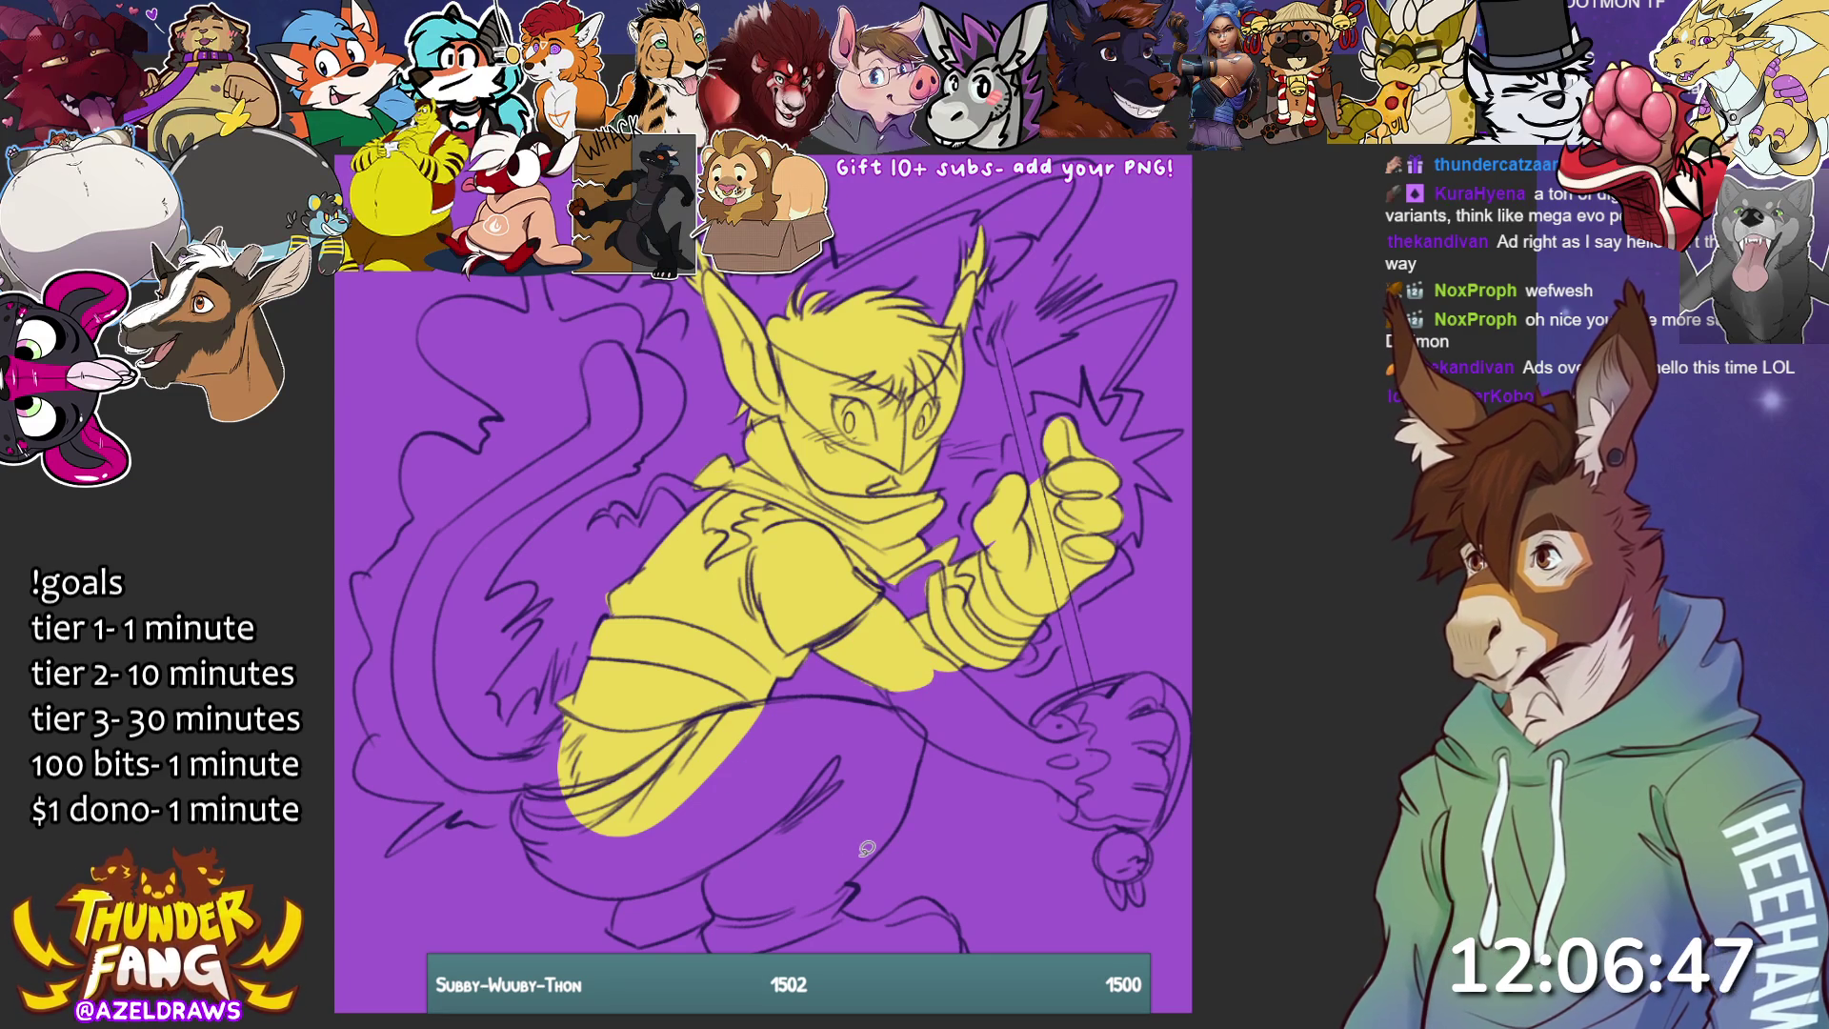
pyautogui.moveTo(743, 702)
pyautogui.mouseDown()
pyautogui.moveTo(913, 709)
pyautogui.moveTo(921, 788)
pyautogui.moveTo(844, 905)
pyautogui.moveTo(739, 948)
pyautogui.moveTo(636, 939)
pyautogui.moveTo(619, 877)
pyautogui.mouseUp()
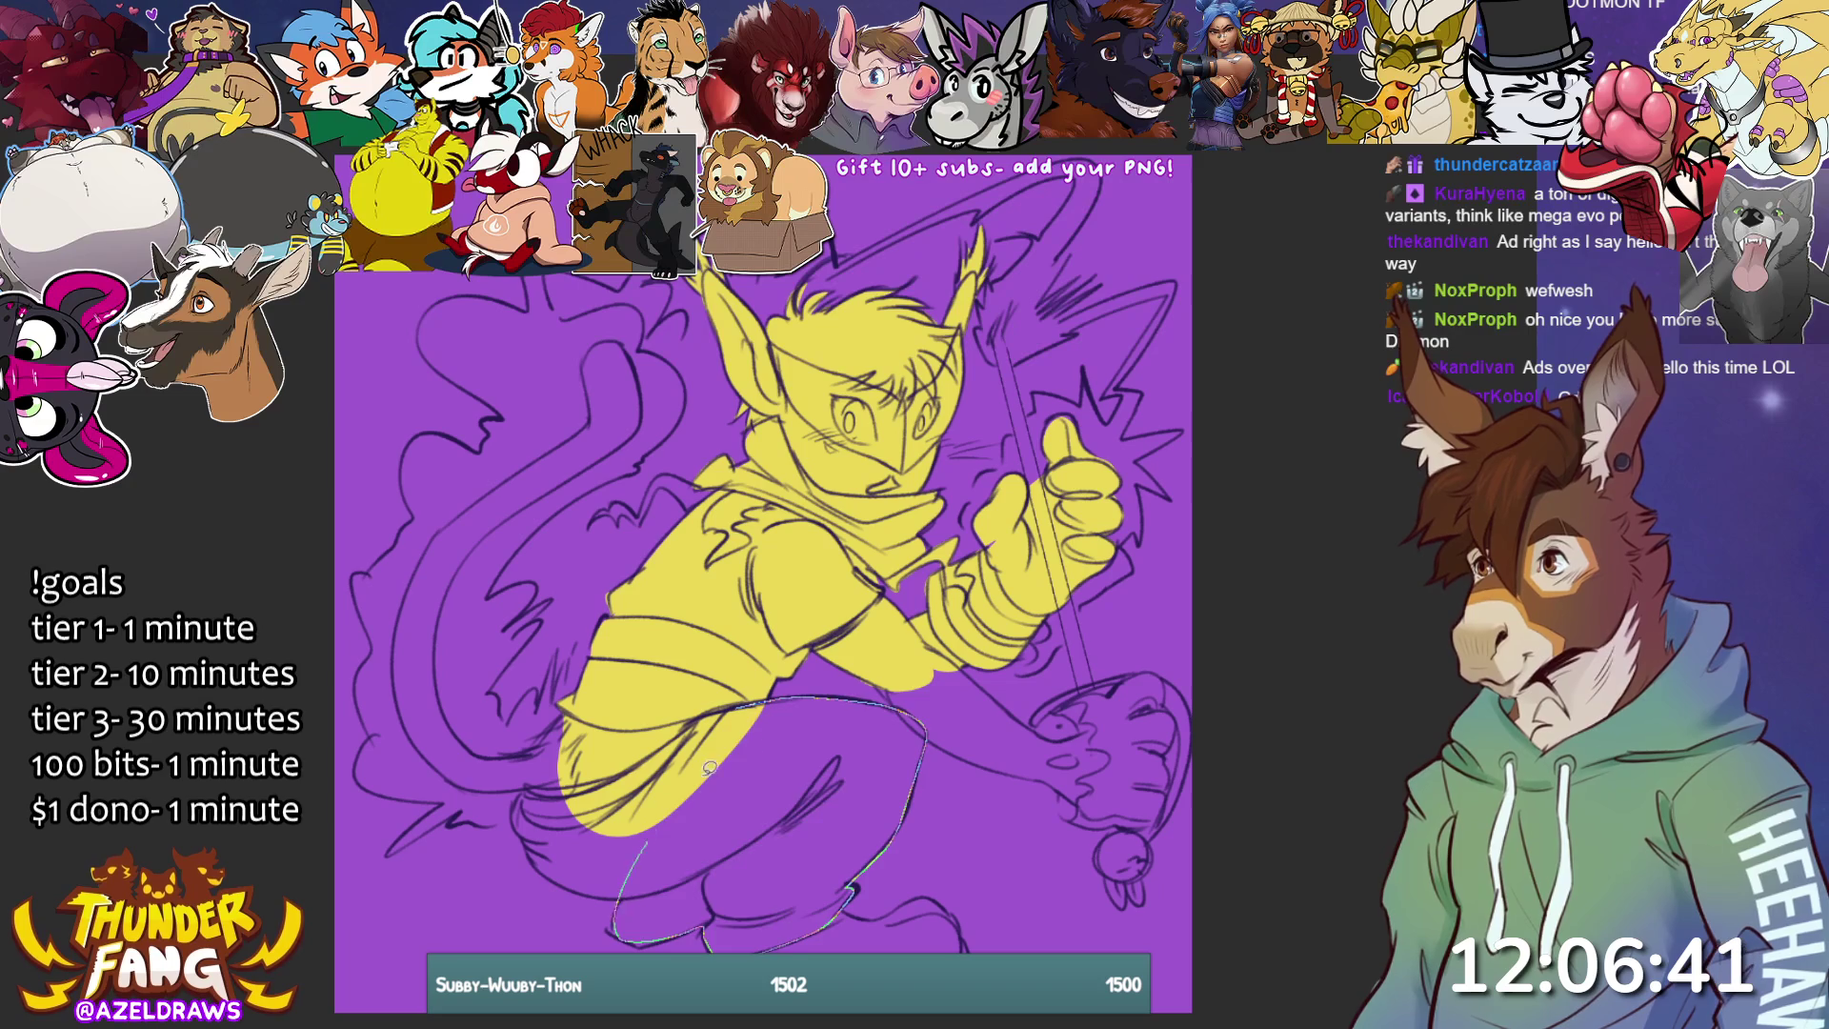
pyautogui.moveTo(669, 804); pyautogui.dragTo(668, 805)
pyautogui.moveTo(547, 770)
pyautogui.mouseDown()
pyautogui.moveTo(514, 800)
pyautogui.moveTo(586, 884)
pyautogui.moveTo(691, 848)
pyautogui.mouseUp()
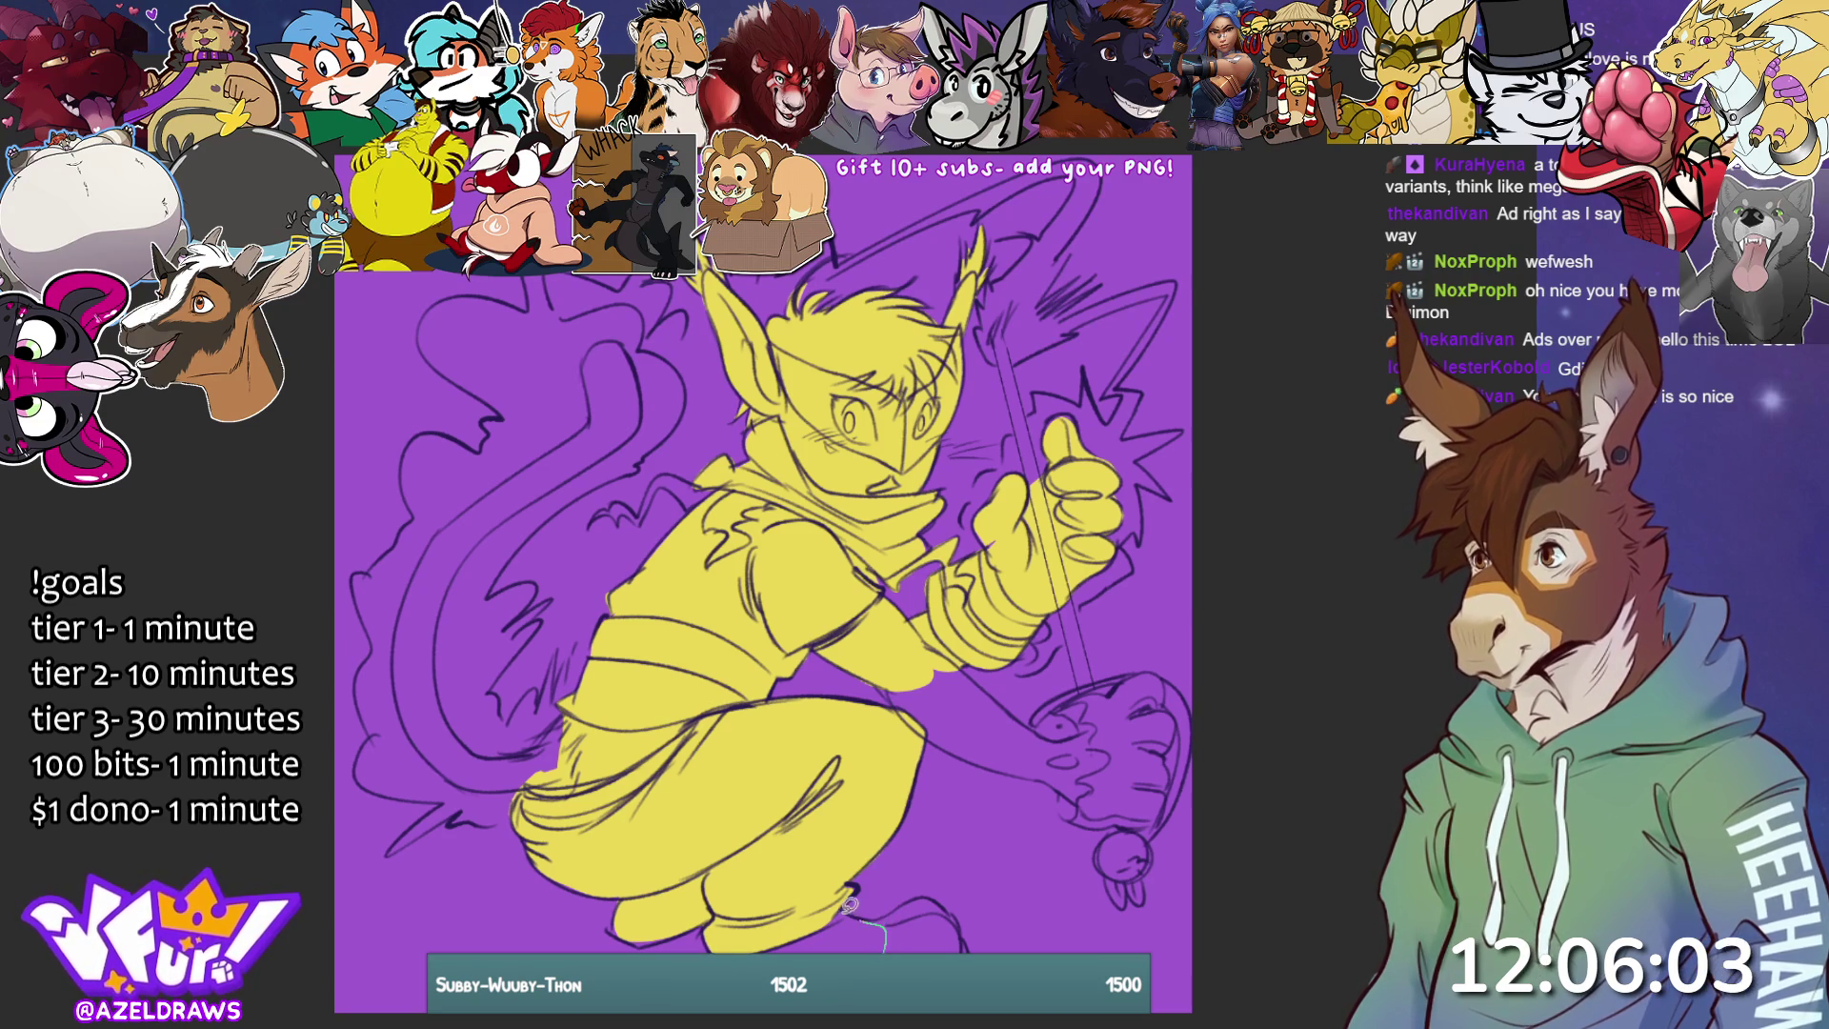
# - Touch up the feet fill and lasso-fill the lower hand and yo-yo yellow, undoing one misplaced fill
pyautogui.moveTo(867, 920)
pyautogui.mouseDown()
pyautogui.moveTo(931, 890)
pyautogui.moveTo(869, 910)
pyautogui.moveTo(952, 901)
pyautogui.moveTo(979, 950)
pyautogui.moveTo(962, 946)
pyautogui.mouseUp()
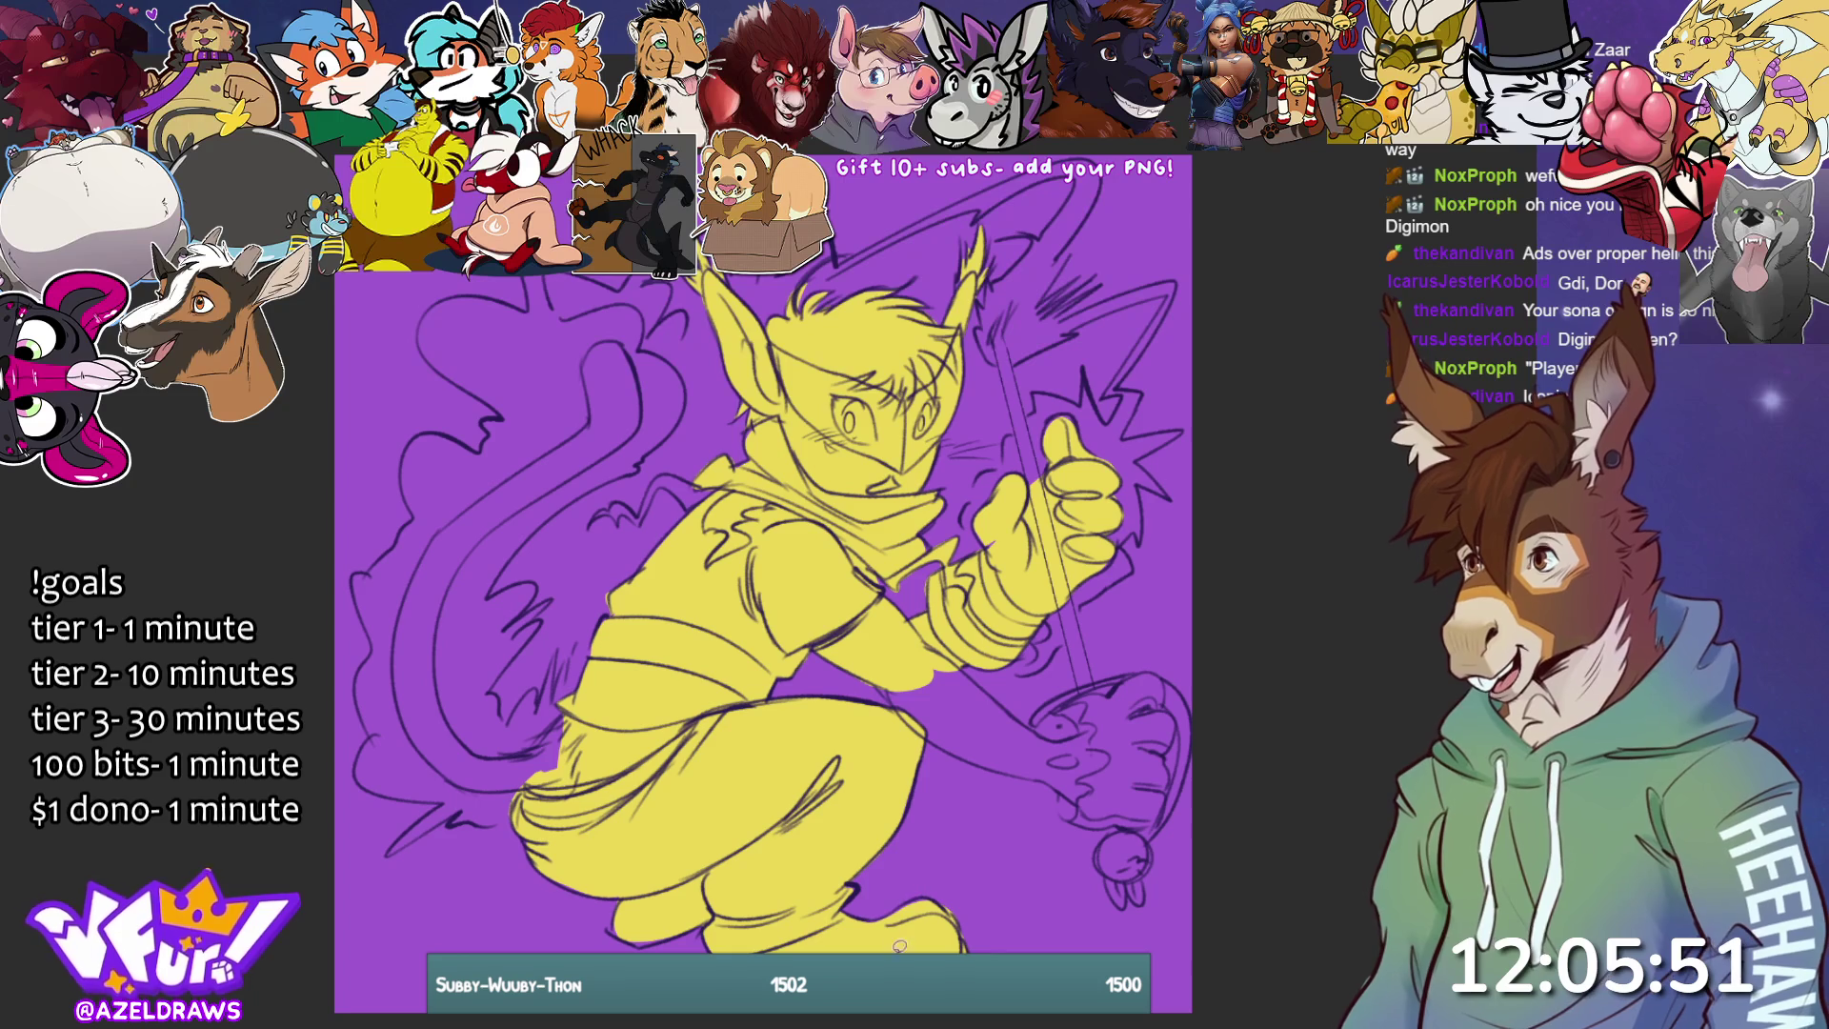
pyautogui.moveTo(898, 686)
pyautogui.mouseDown()
pyautogui.moveTo(962, 741)
pyautogui.moveTo(1041, 724)
pyautogui.moveTo(876, 644)
pyautogui.mouseUp()
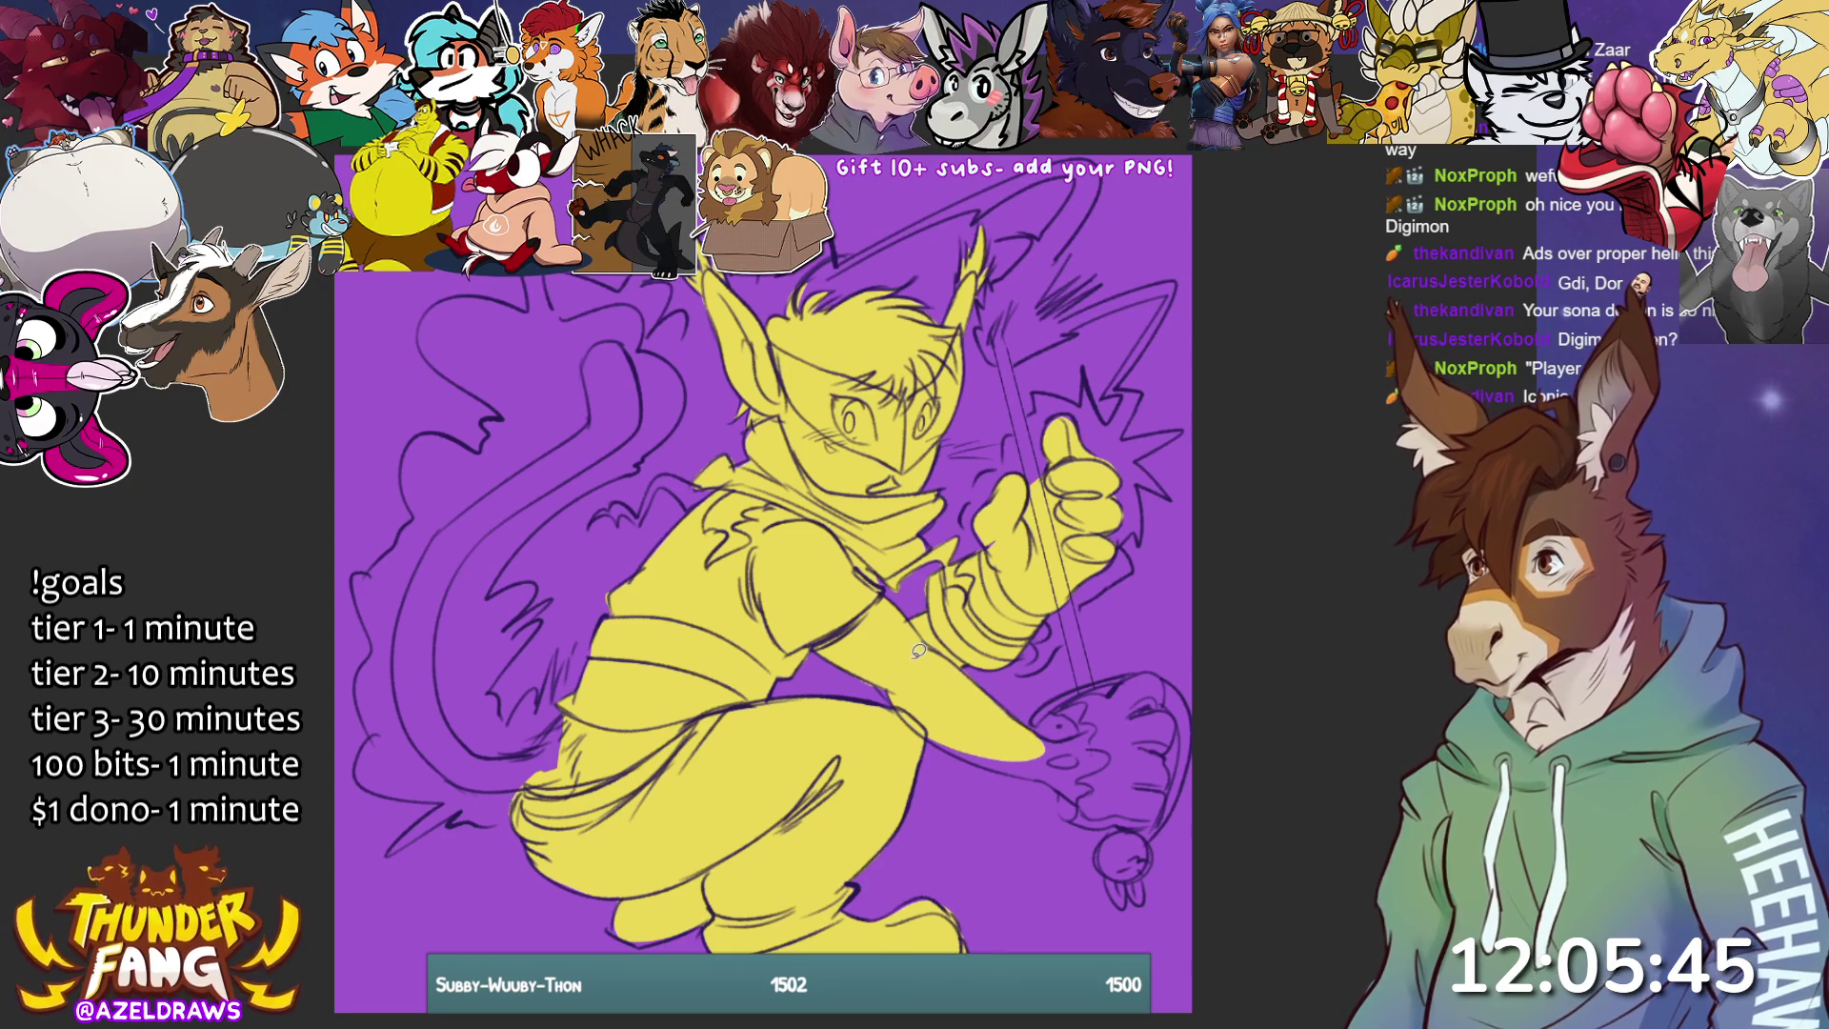
pyautogui.moveTo(946, 729)
pyautogui.mouseDown()
pyautogui.moveTo(944, 748)
pyautogui.moveTo(1043, 773)
pyautogui.moveTo(1086, 741)
pyautogui.moveTo(921, 693)
pyautogui.moveTo(997, 763)
pyautogui.moveTo(1075, 745)
pyautogui.moveTo(1055, 738)
pyautogui.moveTo(1081, 716)
pyautogui.moveTo(1059, 705)
pyautogui.moveTo(1162, 691)
pyautogui.moveTo(1120, 762)
pyautogui.moveTo(1072, 793)
pyautogui.moveTo(1079, 811)
pyautogui.moveTo(1157, 817)
pyautogui.moveTo(1172, 705)
pyautogui.moveTo(1113, 720)
pyautogui.moveTo(1140, 670)
pyautogui.moveTo(1167, 705)
pyautogui.moveTo(1143, 669)
pyautogui.moveTo(1067, 690)
pyautogui.moveTo(1049, 731)
pyautogui.moveTo(1110, 725)
pyautogui.moveTo(1146, 673)
pyautogui.moveTo(1026, 717)
pyautogui.moveTo(1134, 707)
pyautogui.mouseUp()
pyautogui.hotkey('ctrl', 'z')
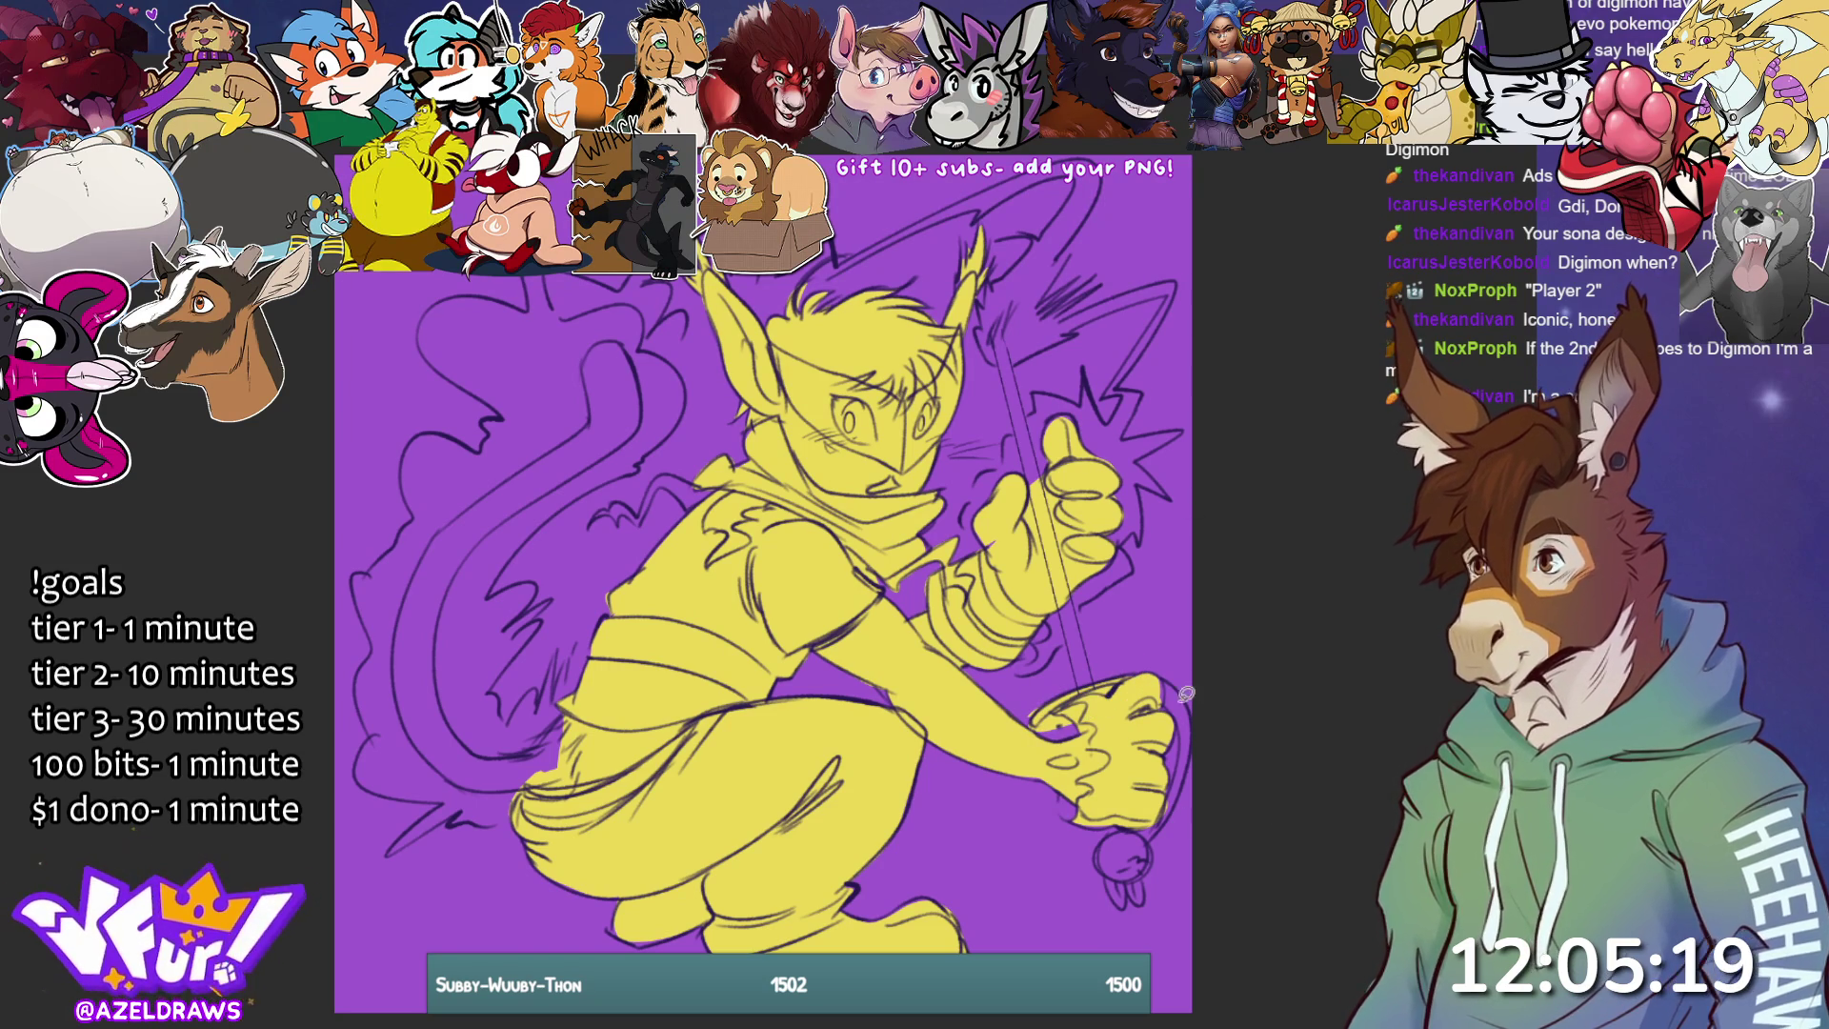
pyautogui.moveTo(1173, 692)
pyautogui.mouseDown()
pyautogui.moveTo(1152, 832)
pyautogui.moveTo(1190, 781)
pyautogui.moveTo(1198, 716)
pyautogui.moveTo(1172, 674)
pyautogui.moveTo(1147, 695)
pyautogui.mouseUp()
pyautogui.moveTo(1148, 829)
pyautogui.mouseDown()
pyautogui.moveTo(1124, 818)
pyautogui.moveTo(1101, 862)
pyautogui.moveTo(1155, 850)
pyautogui.mouseUp()
pyautogui.moveTo(1129, 838)
pyautogui.mouseDown()
pyautogui.moveTo(1110, 890)
pyautogui.moveTo(1134, 900)
pyautogui.moveTo(1143, 863)
pyautogui.mouseUp()
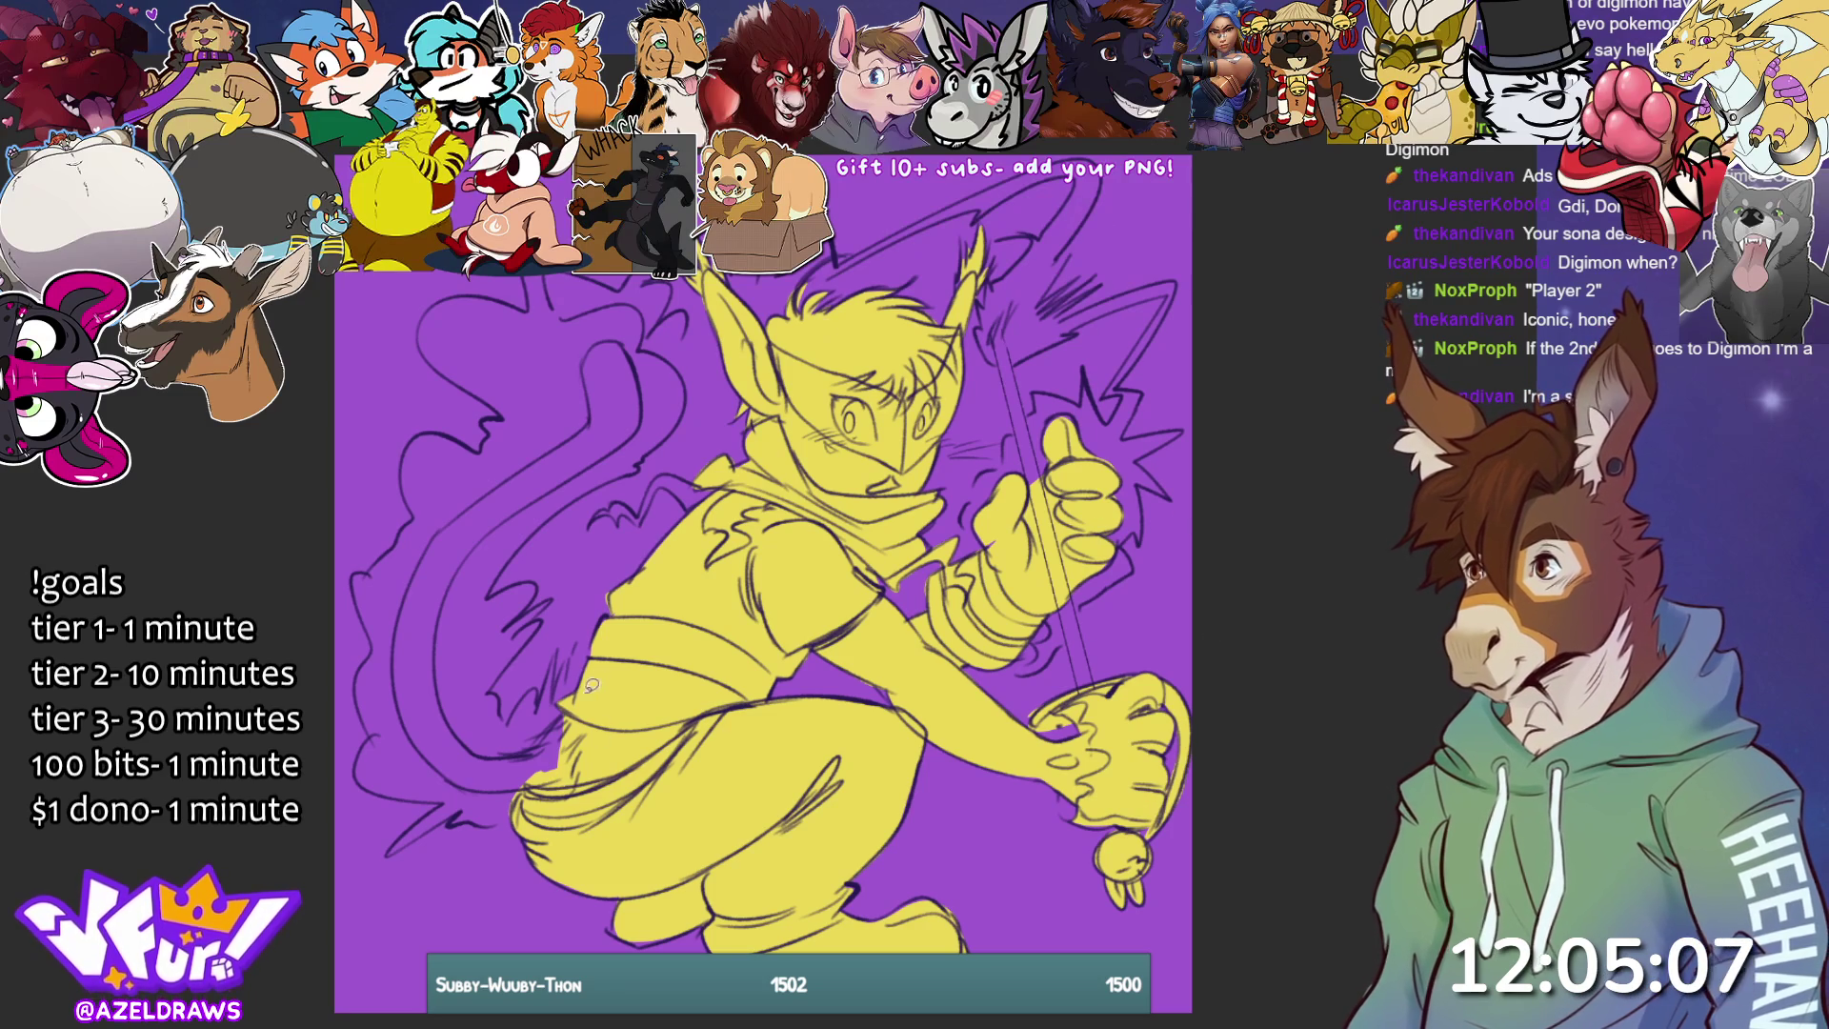
# - Trace and fill the curling tail yellow, then select the yo-yo string
pyautogui.moveTo(528, 747)
pyautogui.mouseDown()
pyautogui.moveTo(476, 749)
pyautogui.moveTo(440, 687)
pyautogui.moveTo(460, 531)
pyautogui.moveTo(491, 771)
pyautogui.mouseUp()
pyautogui.moveTo(566, 723)
pyautogui.mouseDown()
pyautogui.moveTo(519, 738)
pyautogui.moveTo(478, 578)
pyautogui.moveTo(597, 467)
pyautogui.moveTo(653, 351)
pyautogui.moveTo(396, 576)
pyautogui.moveTo(406, 759)
pyautogui.moveTo(538, 798)
pyautogui.moveTo(564, 729)
pyautogui.mouseUp()
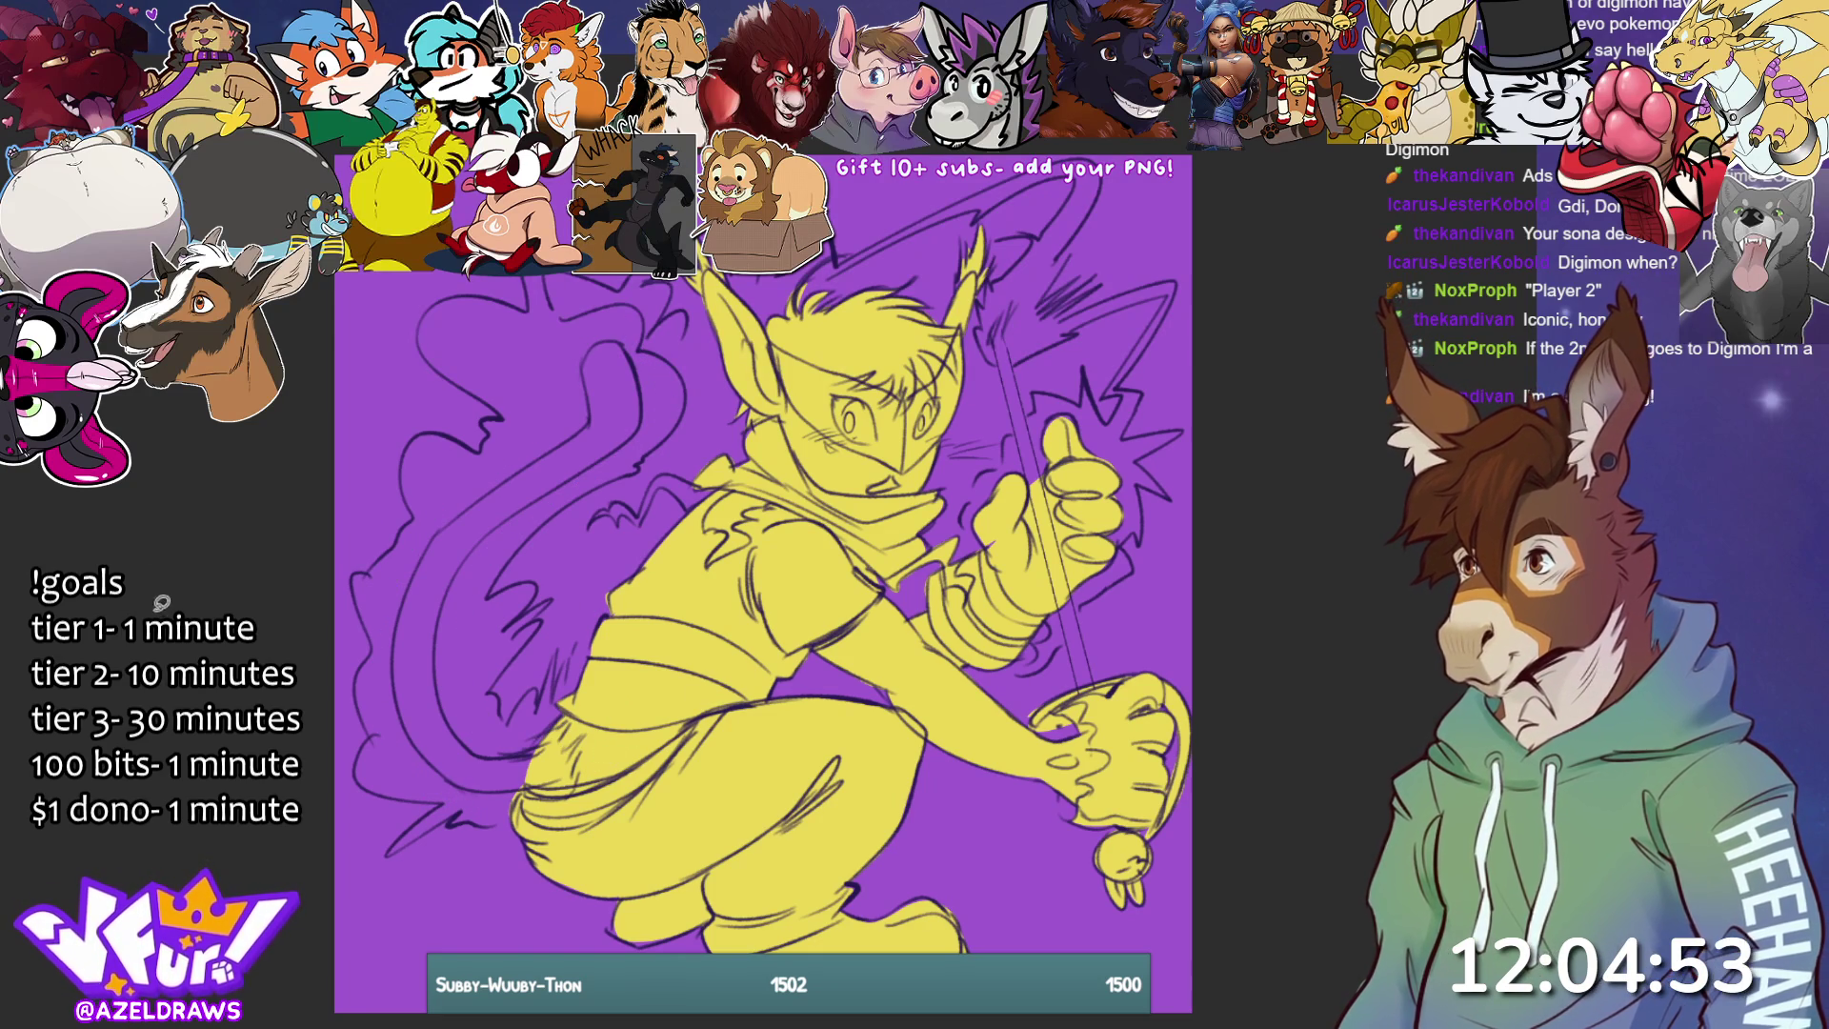
pyautogui.moveTo(455, 731)
pyautogui.mouseDown()
pyautogui.moveTo(440, 678)
pyautogui.moveTo(476, 533)
pyautogui.moveTo(431, 541)
pyautogui.moveTo(398, 673)
pyautogui.moveTo(457, 748)
pyautogui.moveTo(441, 757)
pyautogui.moveTo(521, 781)
pyautogui.moveTo(560, 743)
pyautogui.moveTo(405, 719)
pyautogui.mouseUp()
pyautogui.moveTo(455, 571)
pyautogui.mouseDown()
pyautogui.moveTo(618, 444)
pyautogui.moveTo(614, 419)
pyautogui.moveTo(495, 482)
pyautogui.moveTo(430, 542)
pyautogui.moveTo(452, 568)
pyautogui.mouseUp()
pyautogui.moveTo(586, 430)
pyautogui.mouseDown()
pyautogui.moveTo(590, 345)
pyautogui.moveTo(630, 336)
pyautogui.moveTo(648, 409)
pyautogui.moveTo(587, 440)
pyautogui.mouseUp()
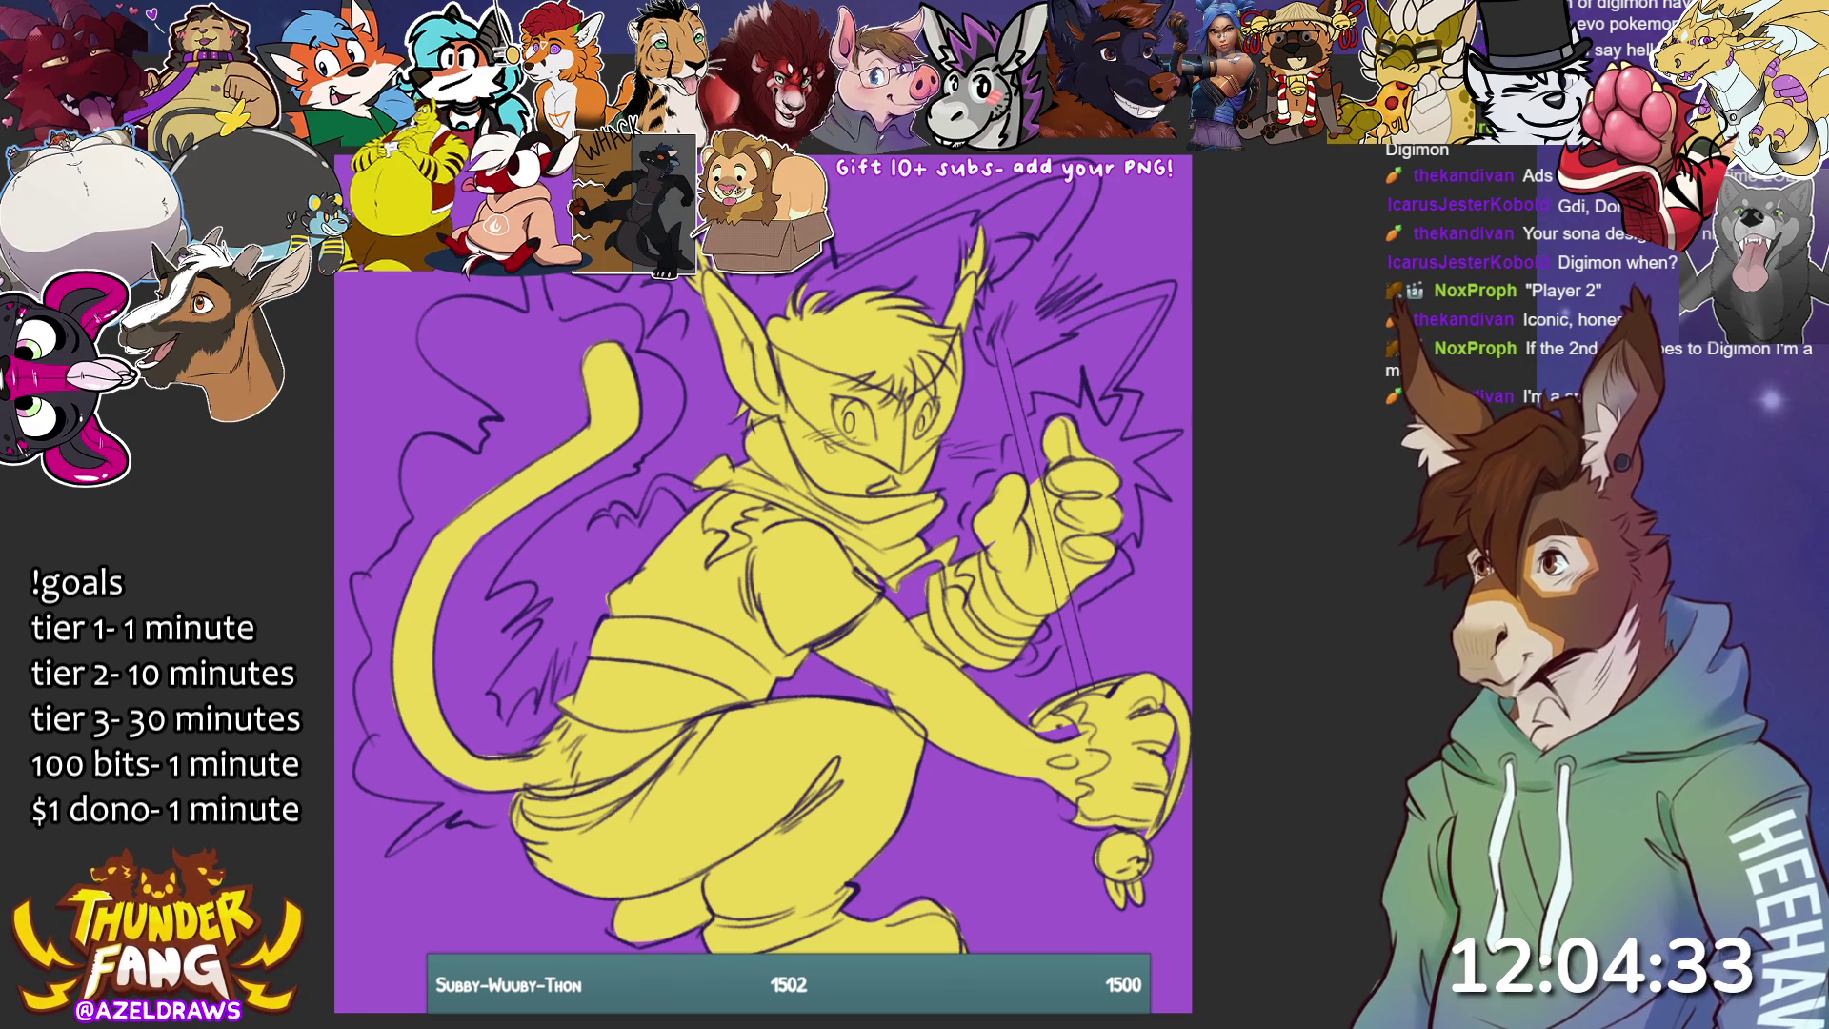
pyautogui.moveTo(1083, 693)
pyautogui.mouseDown()
pyautogui.moveTo(1084, 633)
pyautogui.moveTo(986, 295)
pyautogui.moveTo(1105, 729)
pyautogui.mouseUp()
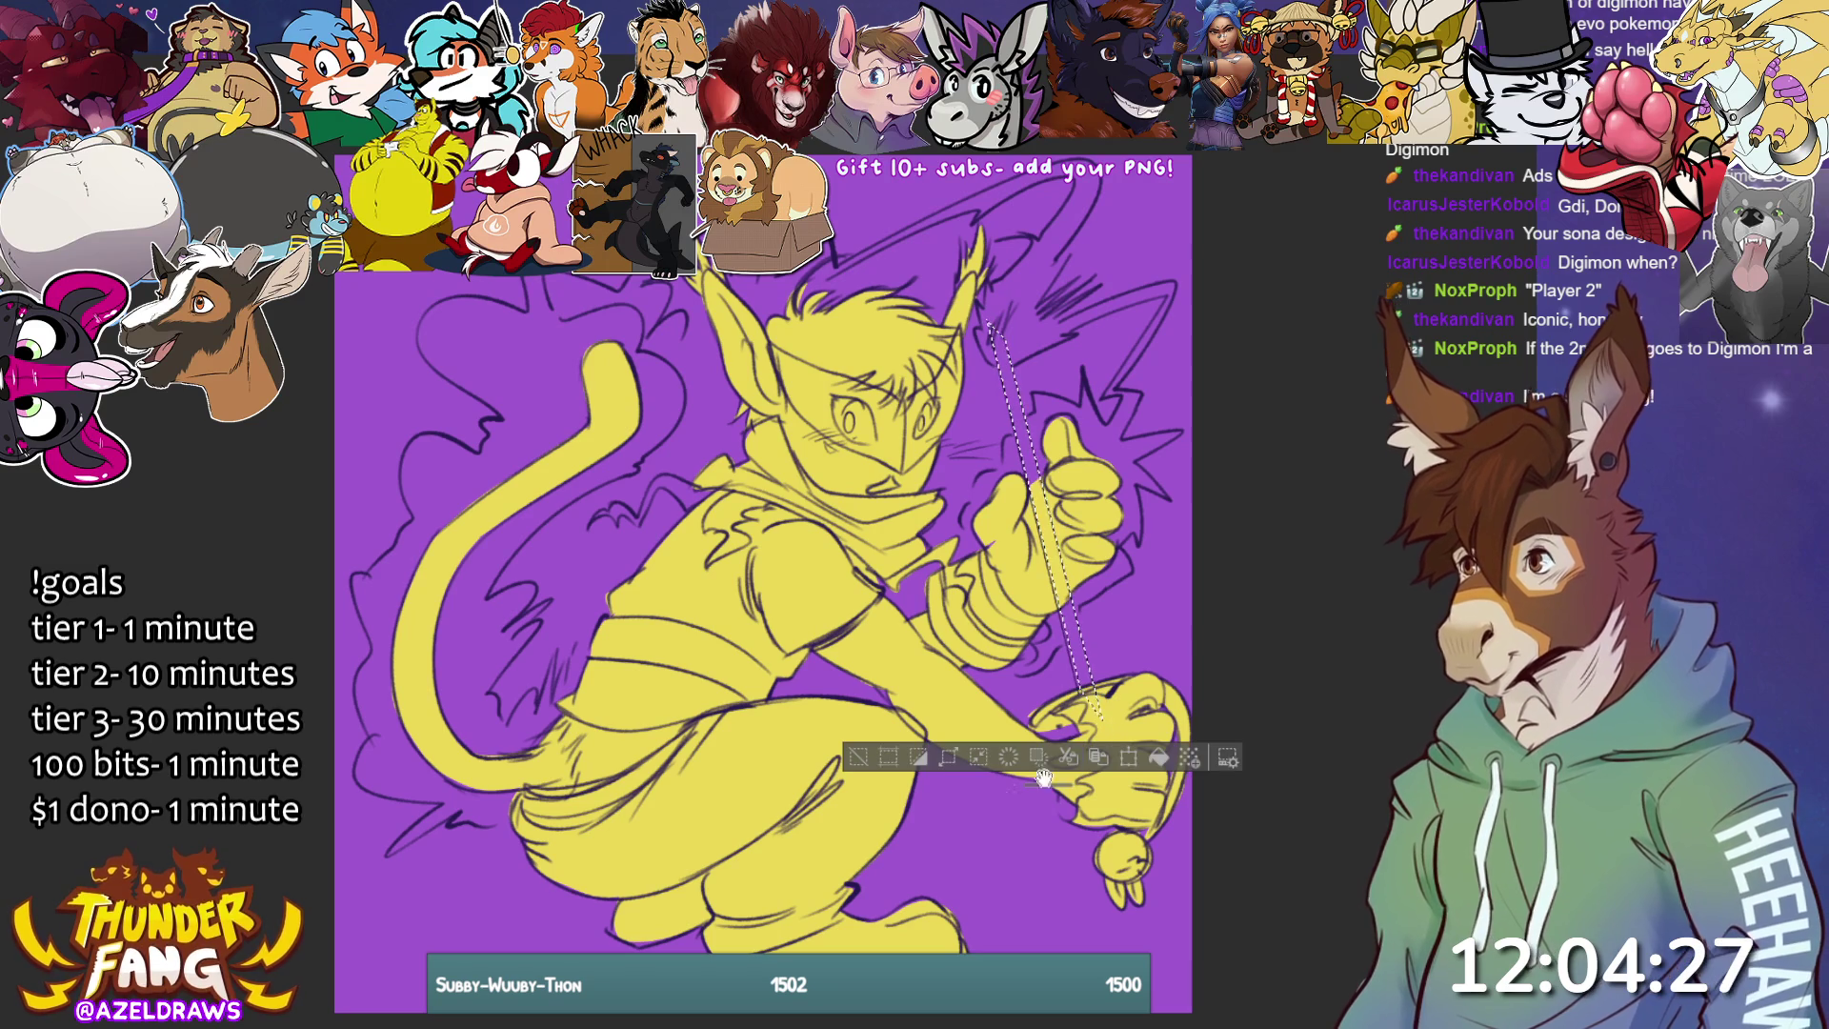
# - Fill the yo-yo string selection with pale yellow and deselect it
pyautogui.click(1156, 757)
pyautogui.hotkey('ctrl', 'd')
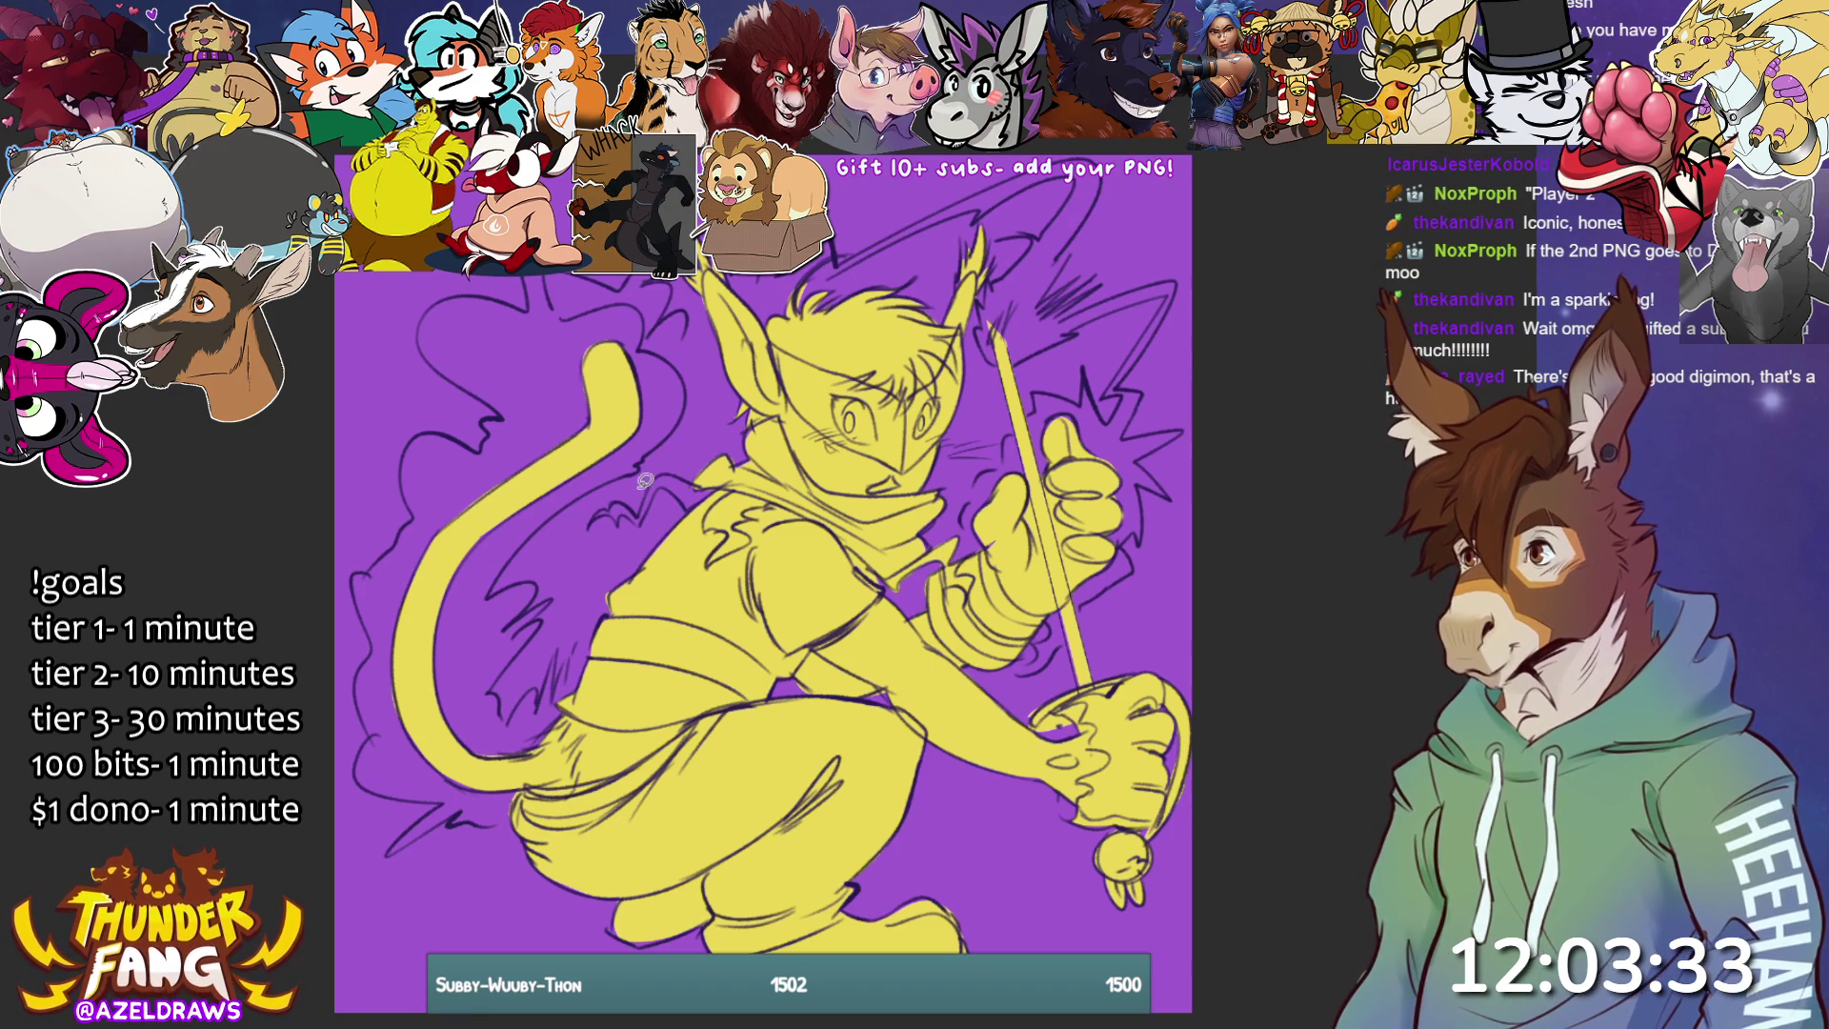
# - Sketch two short arm strokes, an outline around the thumb tip, and a line along the tail edge
pyautogui.moveTo(595, 519)
pyautogui.mouseDown()
pyautogui.moveTo(679, 473)
pyautogui.moveTo(734, 473)
pyautogui.mouseUp()
pyautogui.moveTo(700, 500)
pyautogui.mouseDown()
pyautogui.moveTo(655, 498)
pyautogui.moveTo(579, 535)
pyautogui.mouseUp()
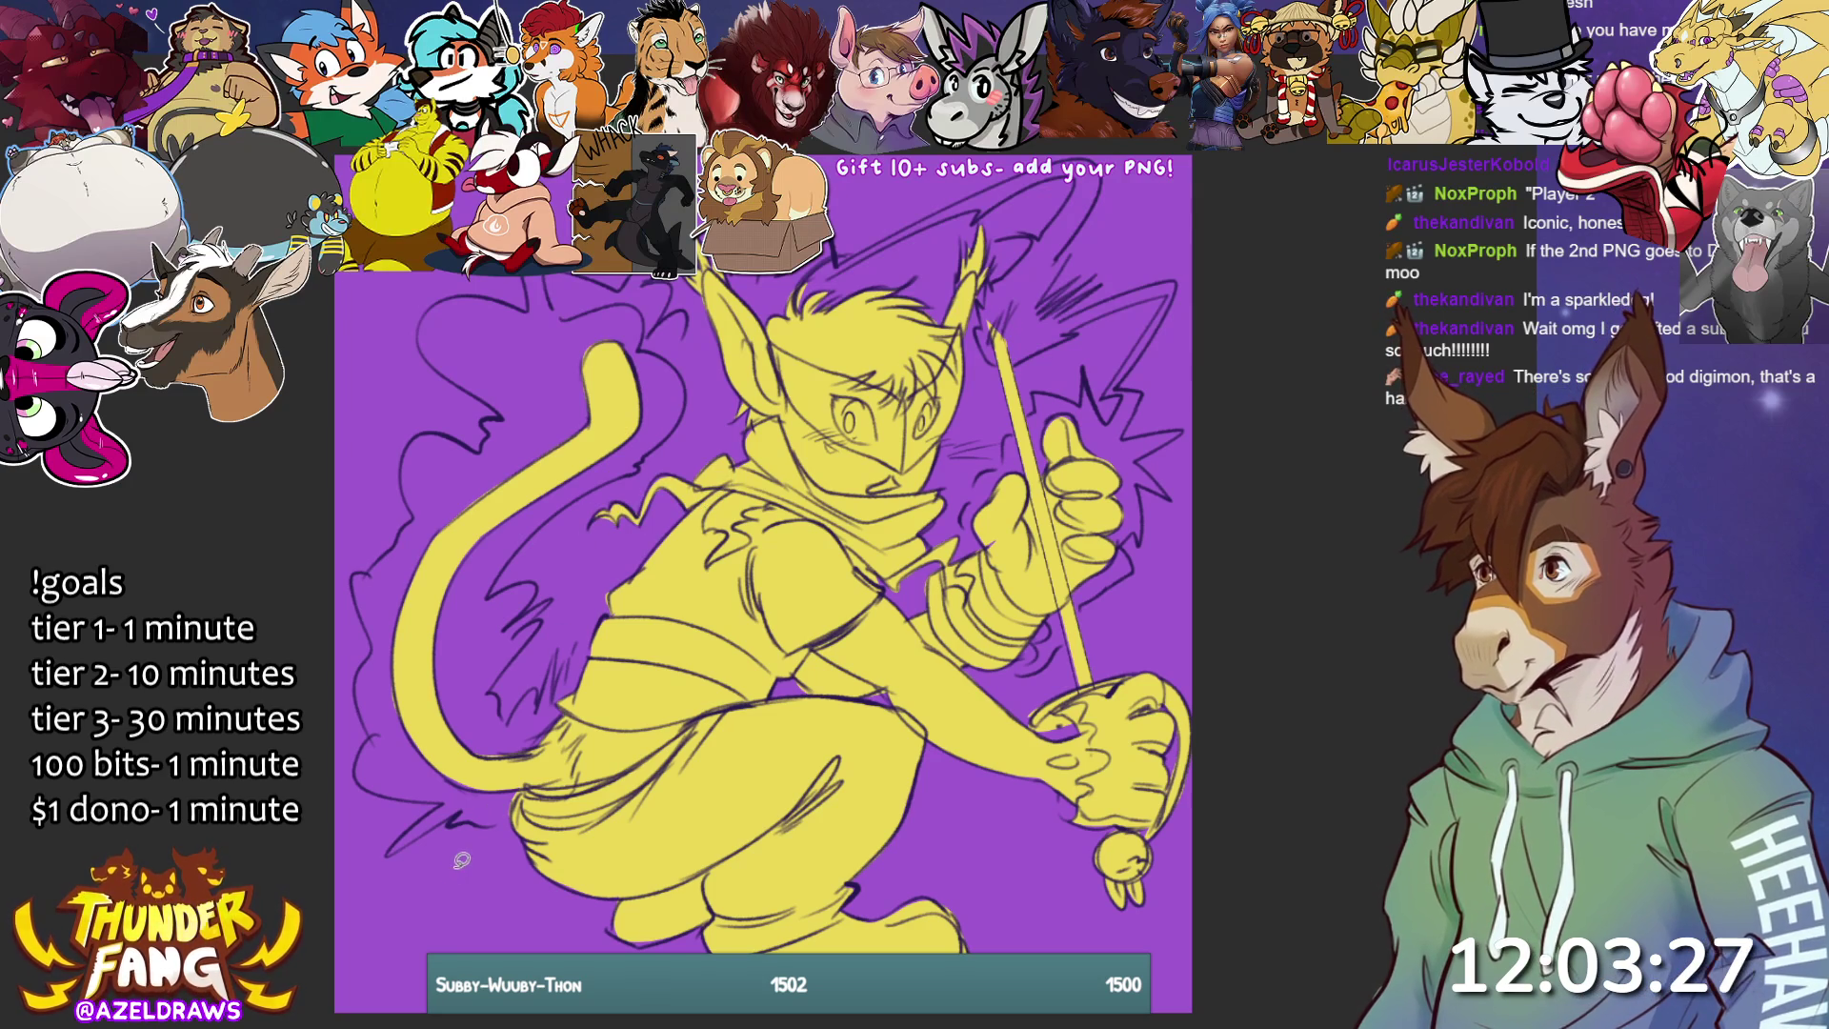
pyautogui.moveTo(1059, 447)
pyautogui.mouseDown()
pyautogui.moveTo(1062, 410)
pyautogui.moveTo(1083, 474)
pyautogui.mouseUp()
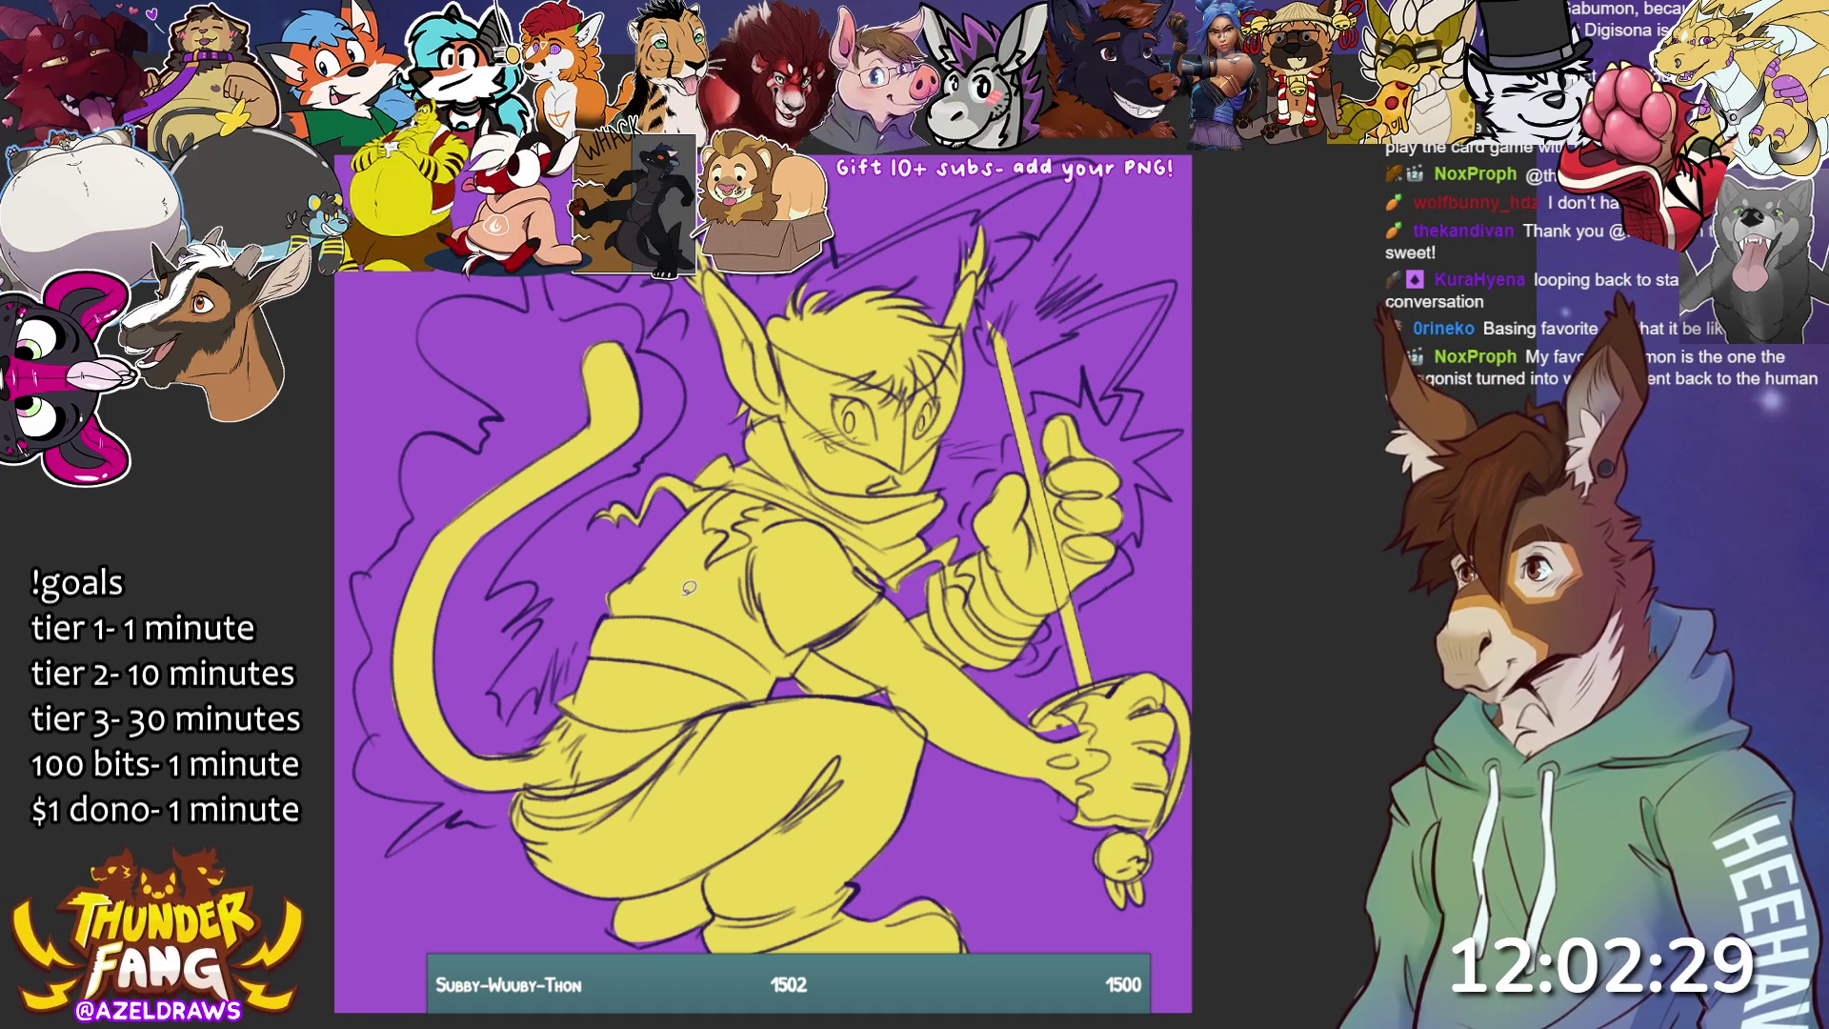
pyautogui.moveTo(494, 586)
pyautogui.mouseDown()
pyautogui.moveTo(681, 419)
pyautogui.moveTo(684, 364)
pyautogui.moveTo(583, 350)
pyautogui.moveTo(515, 404)
pyautogui.moveTo(488, 434)
pyautogui.moveTo(476, 583)
pyautogui.mouseUp()
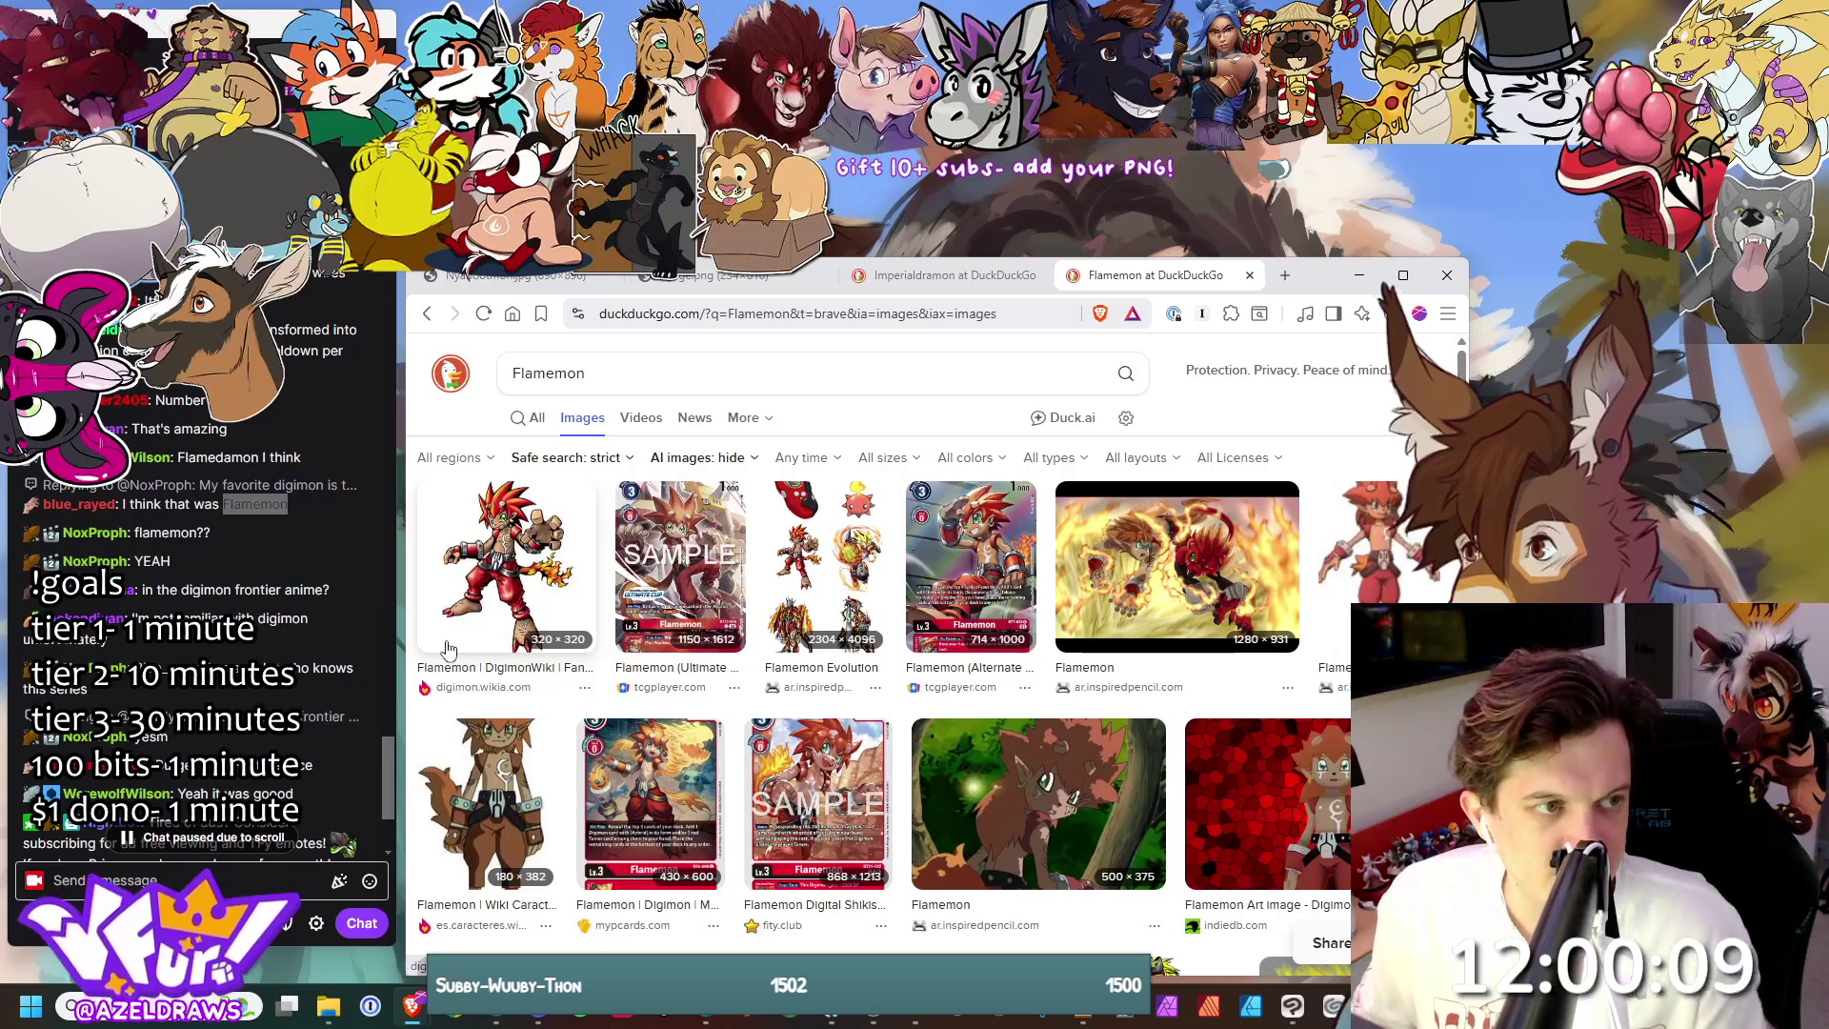
# - Preview the red Flamemon image and scroll down through more results
pyautogui.click(531, 576)
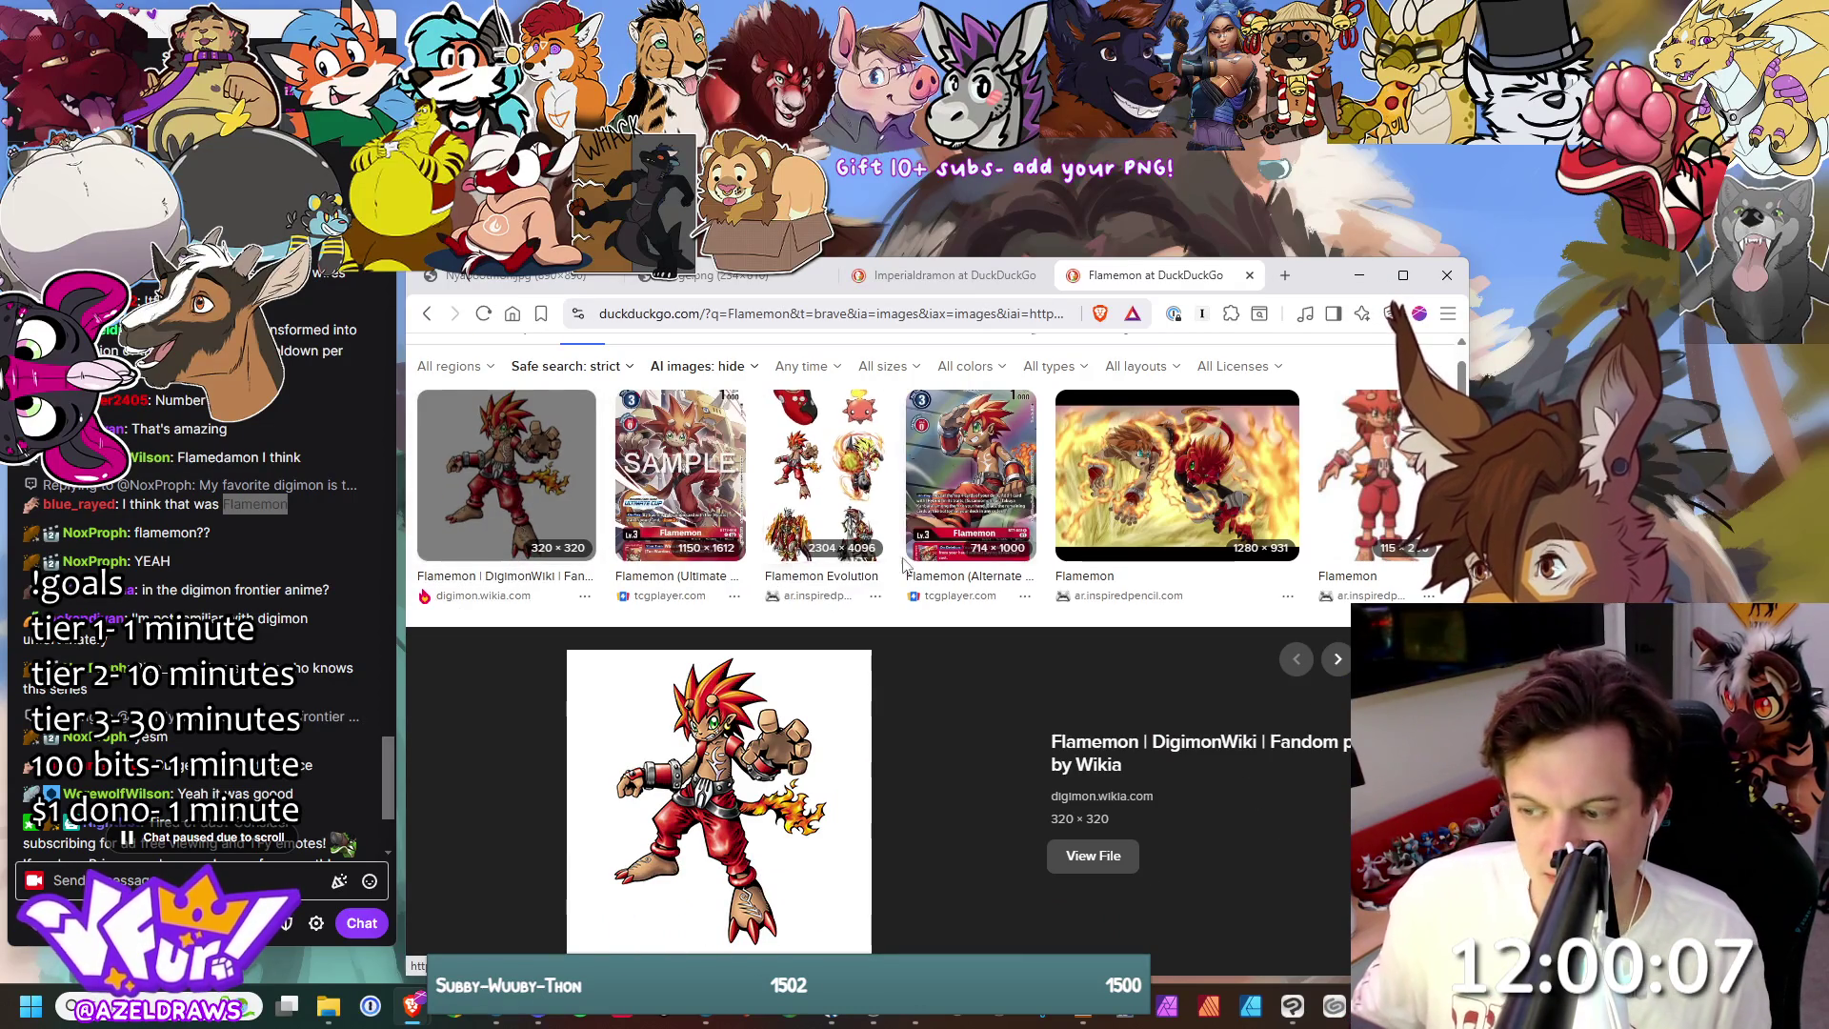
pyautogui.scroll(-2, 907, 556)
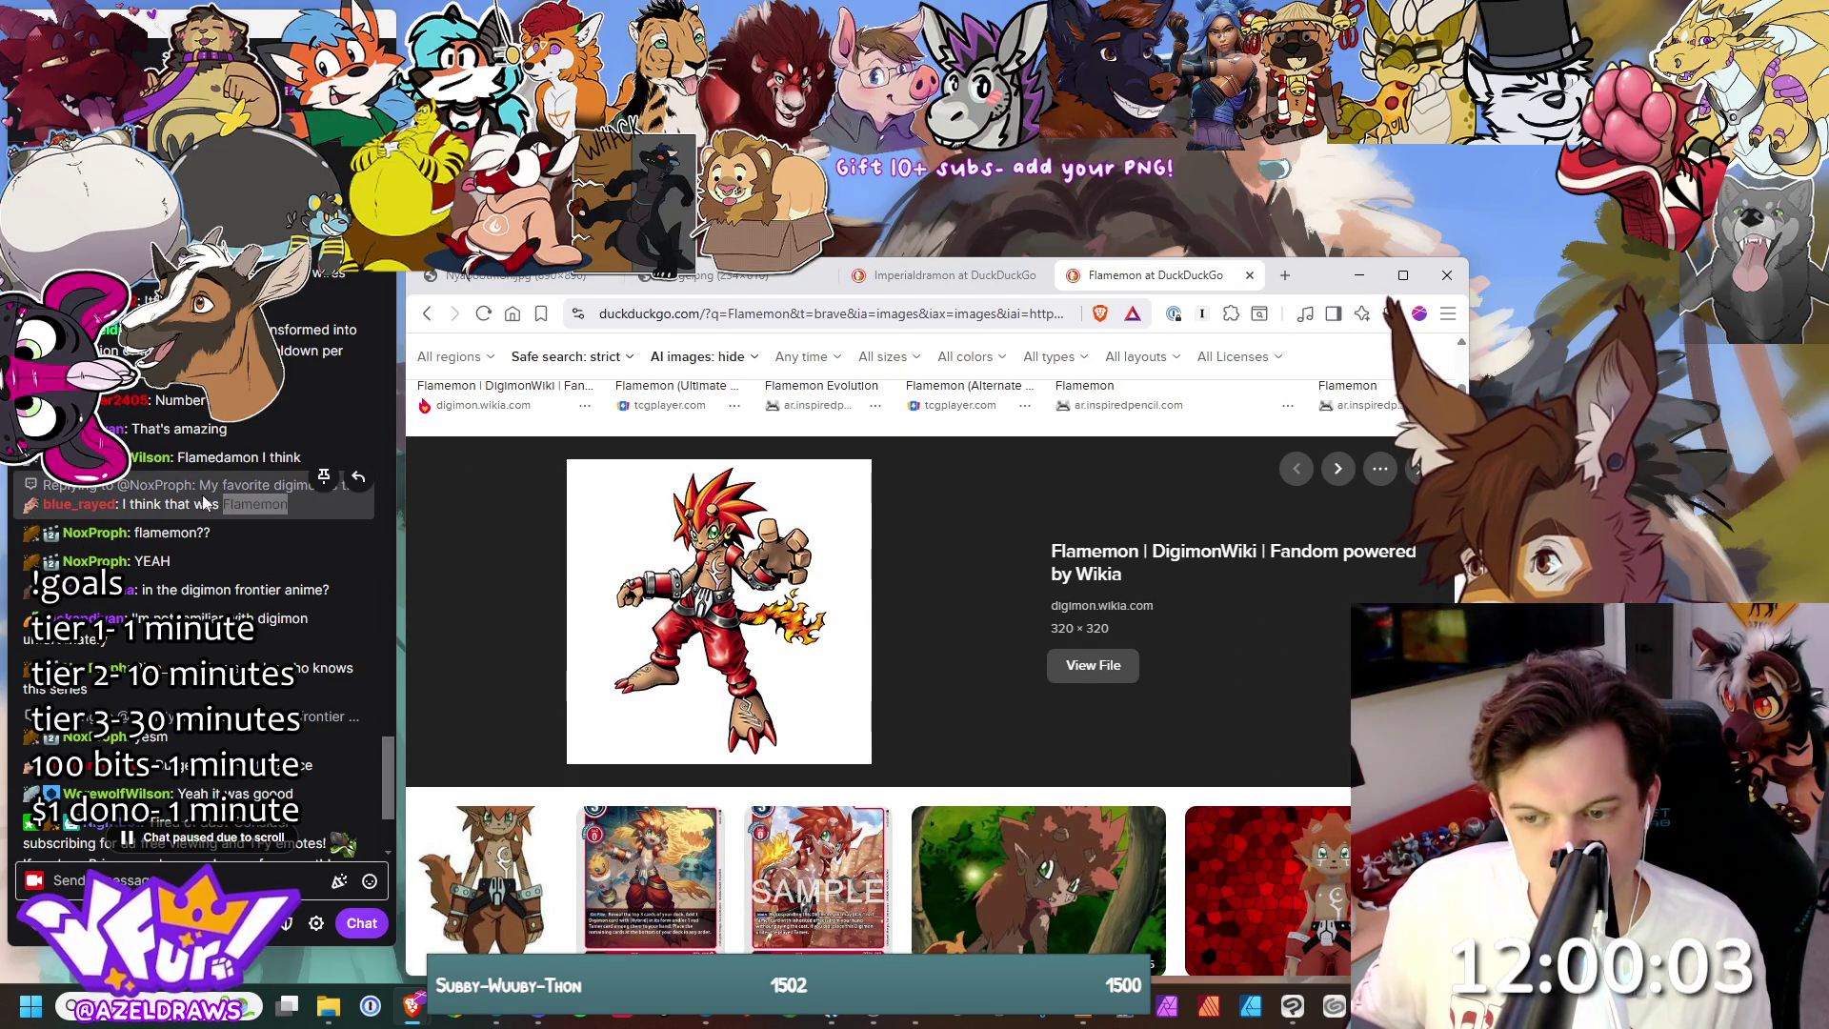
pyautogui.scroll(-1, 203, 494)
pyautogui.scroll(-1, 208, 495)
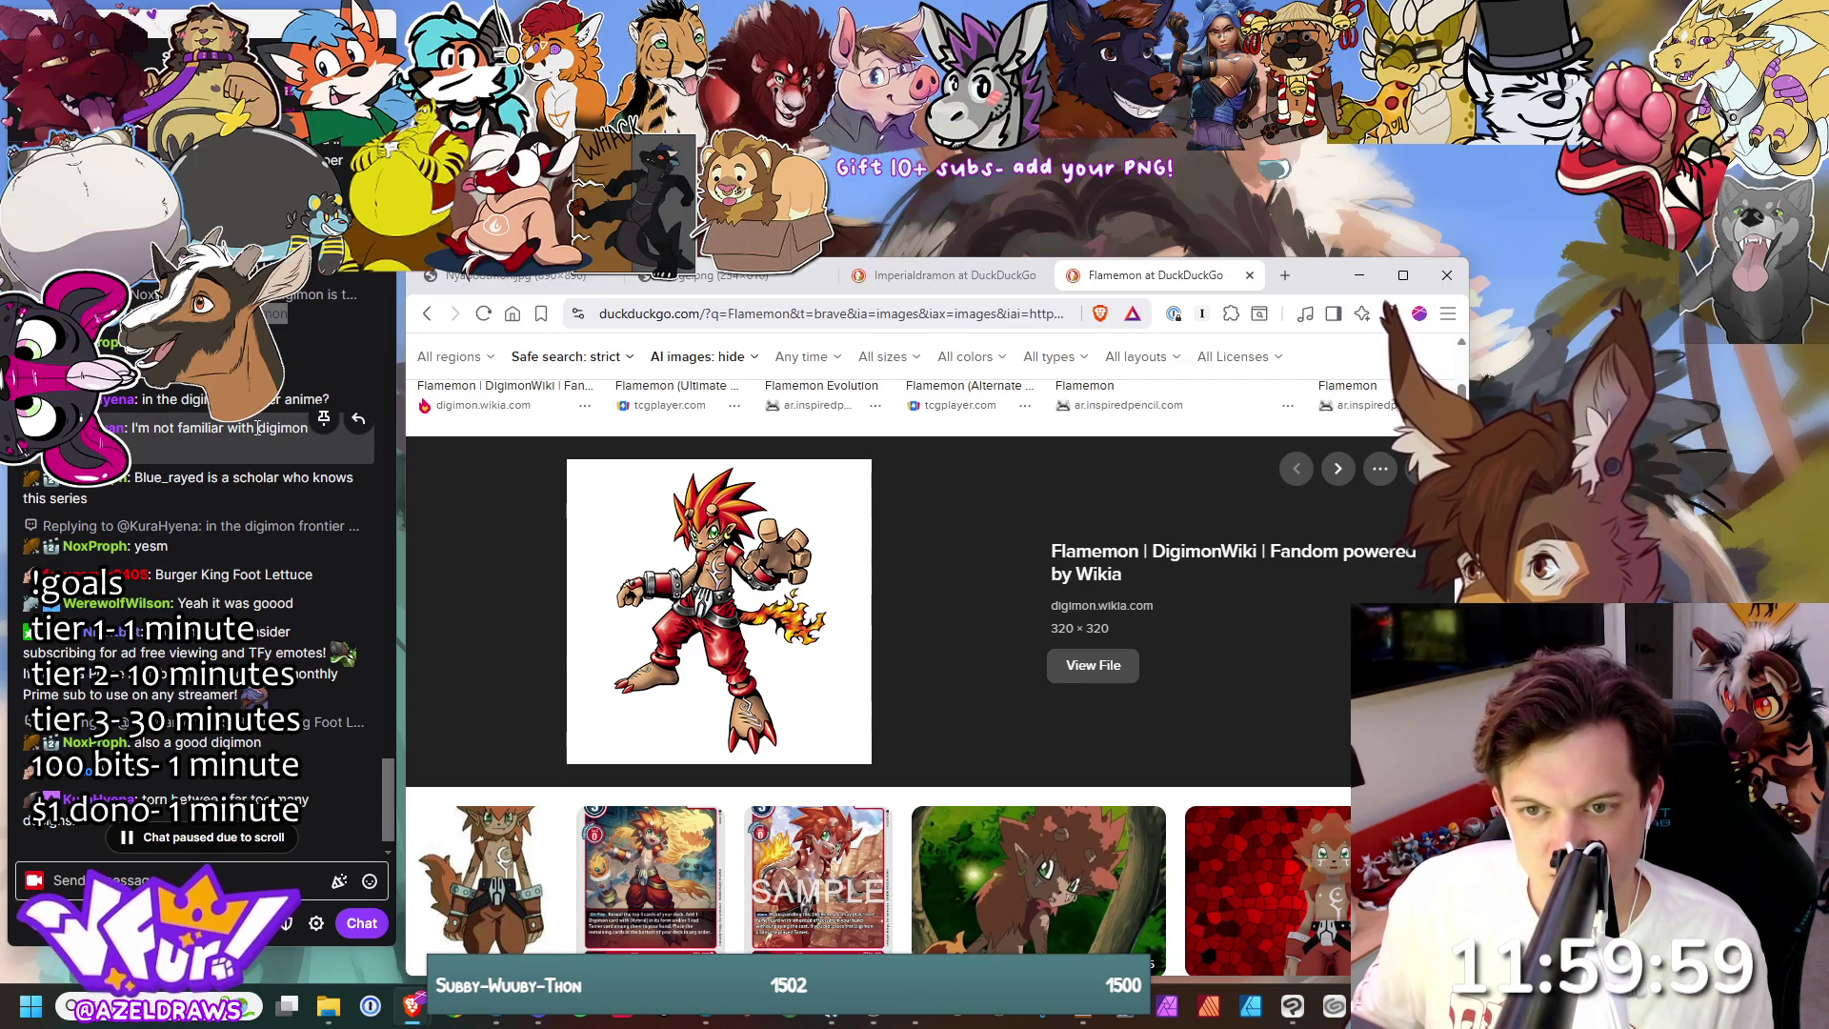
pyautogui.scroll(-1, 259, 427)
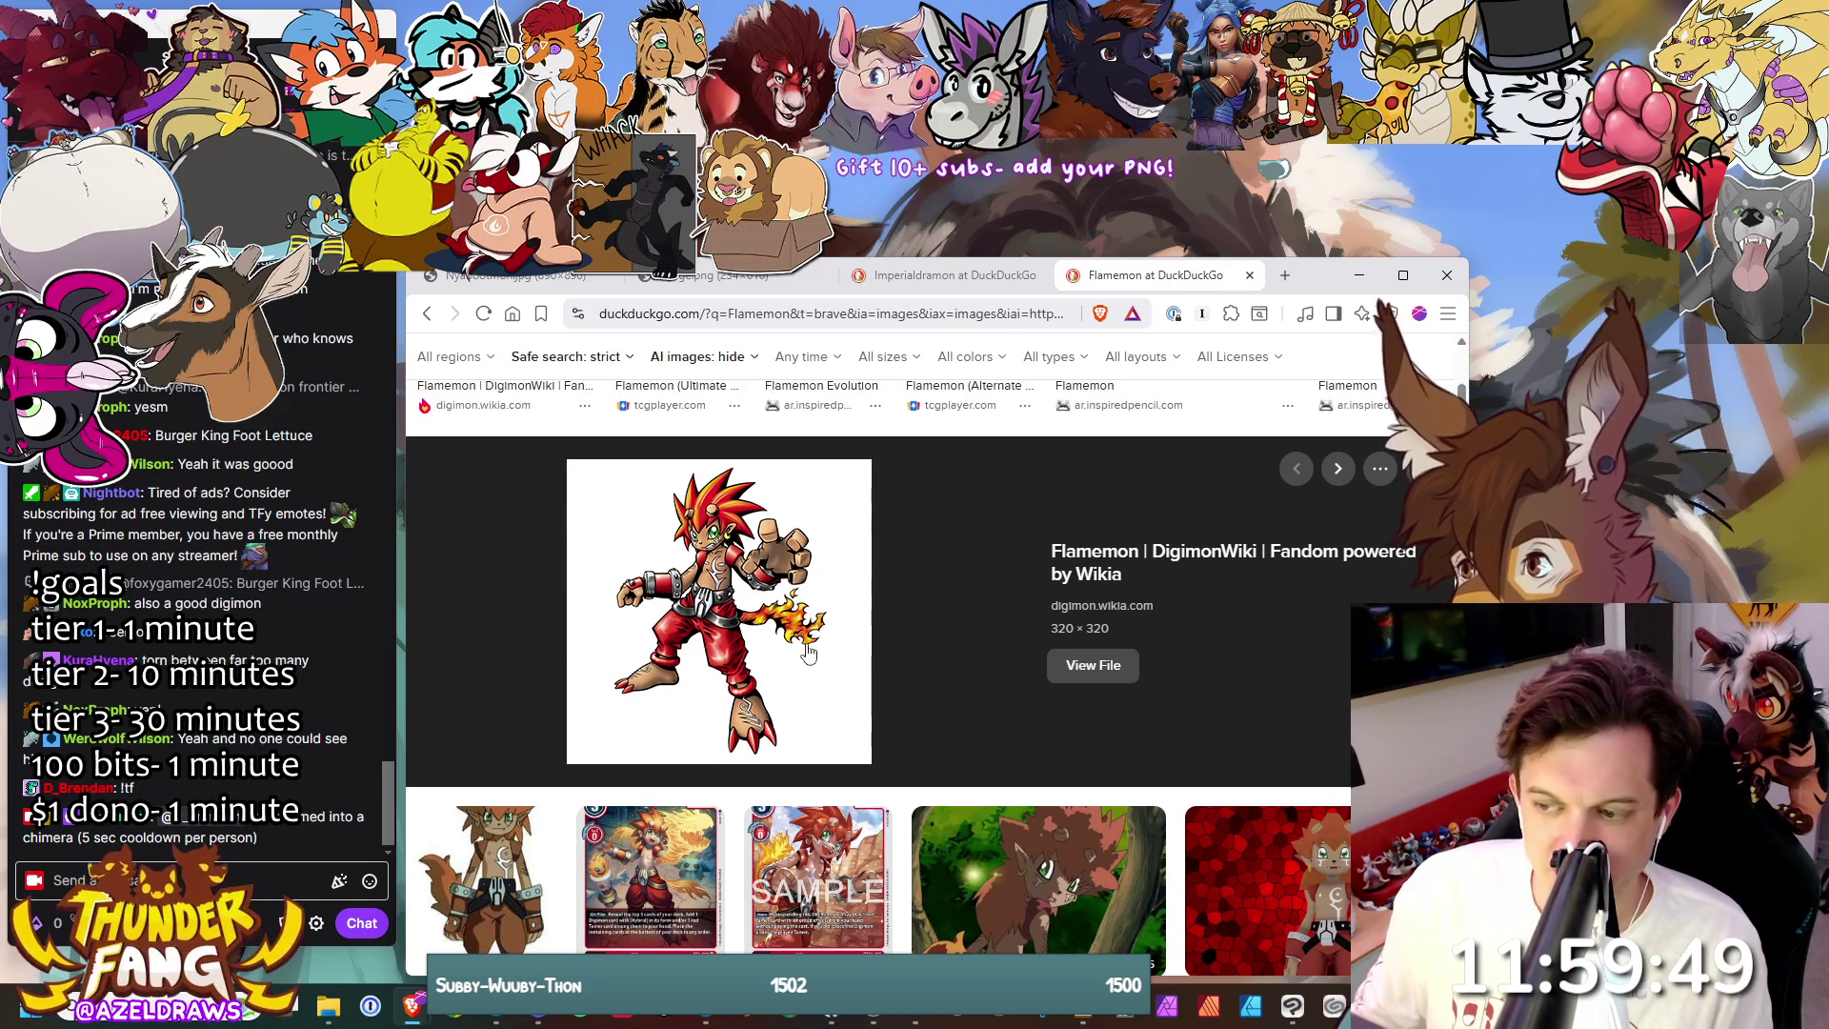
pyautogui.scroll(-1, 831, 650)
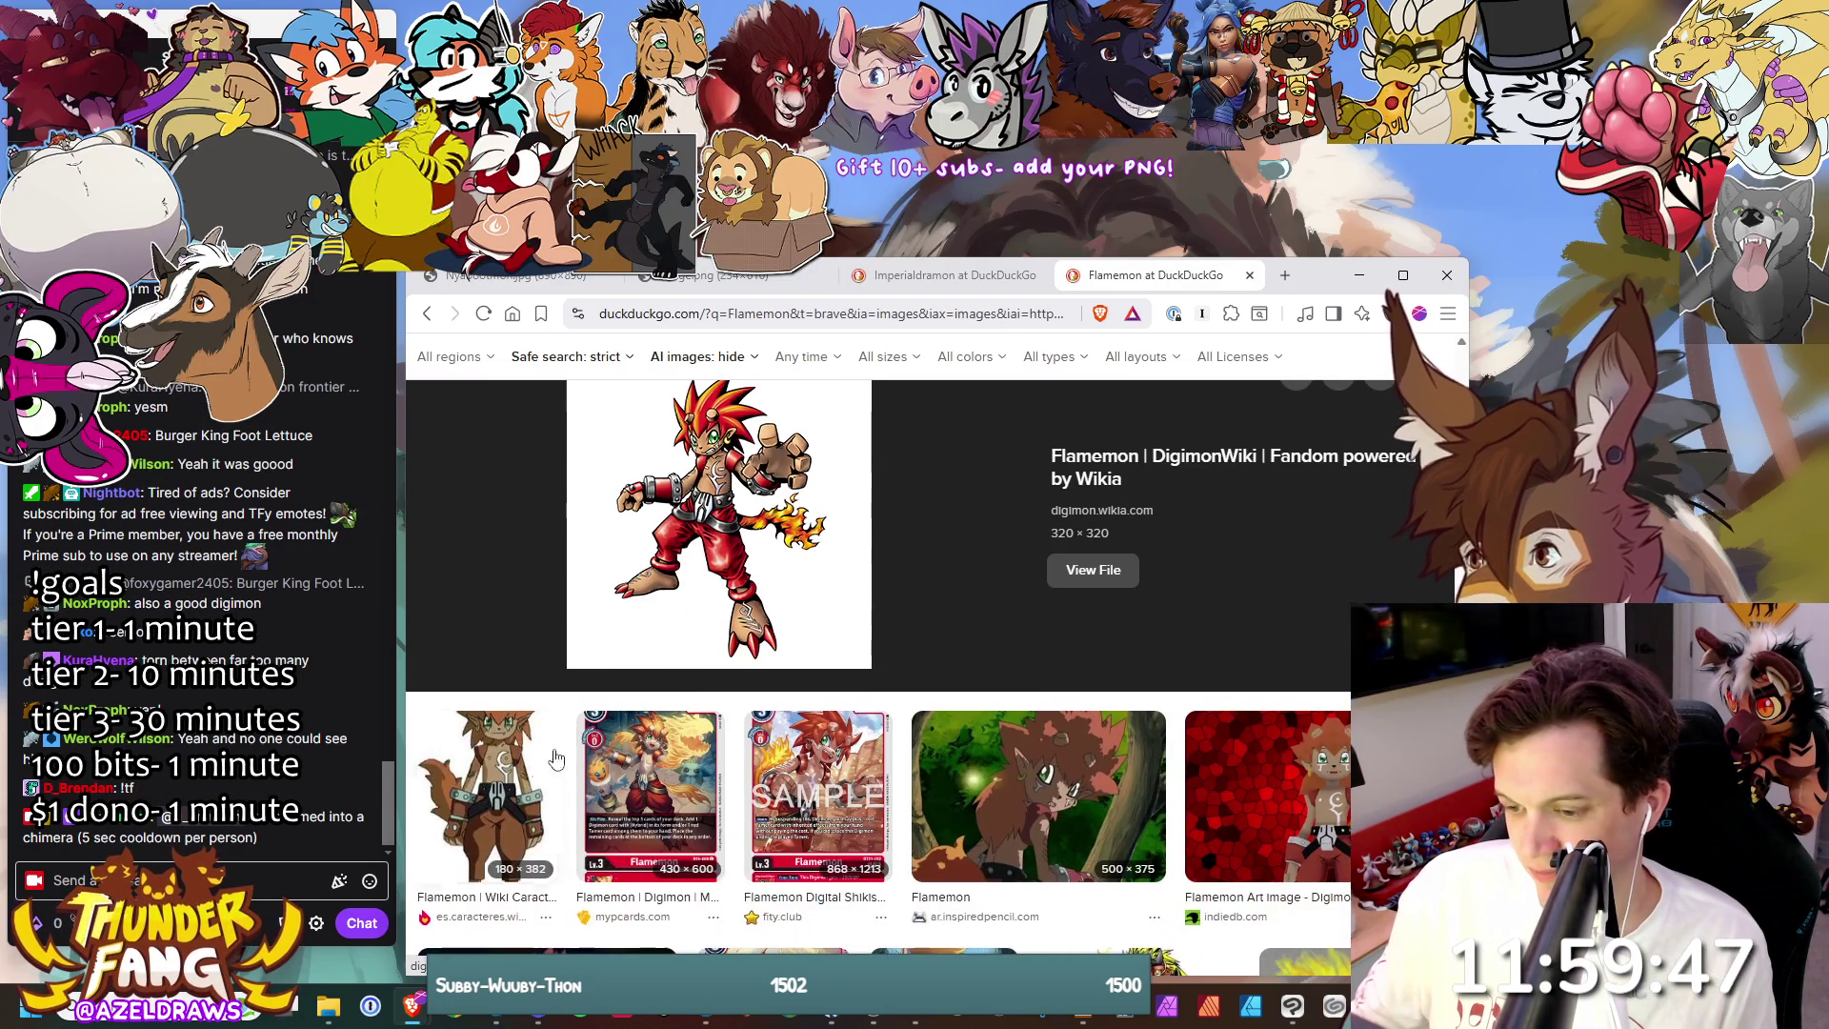
# - Preview the brown Flamemon wiki image, then scroll back and enlarge another Flamemon result
pyautogui.click(526, 779)
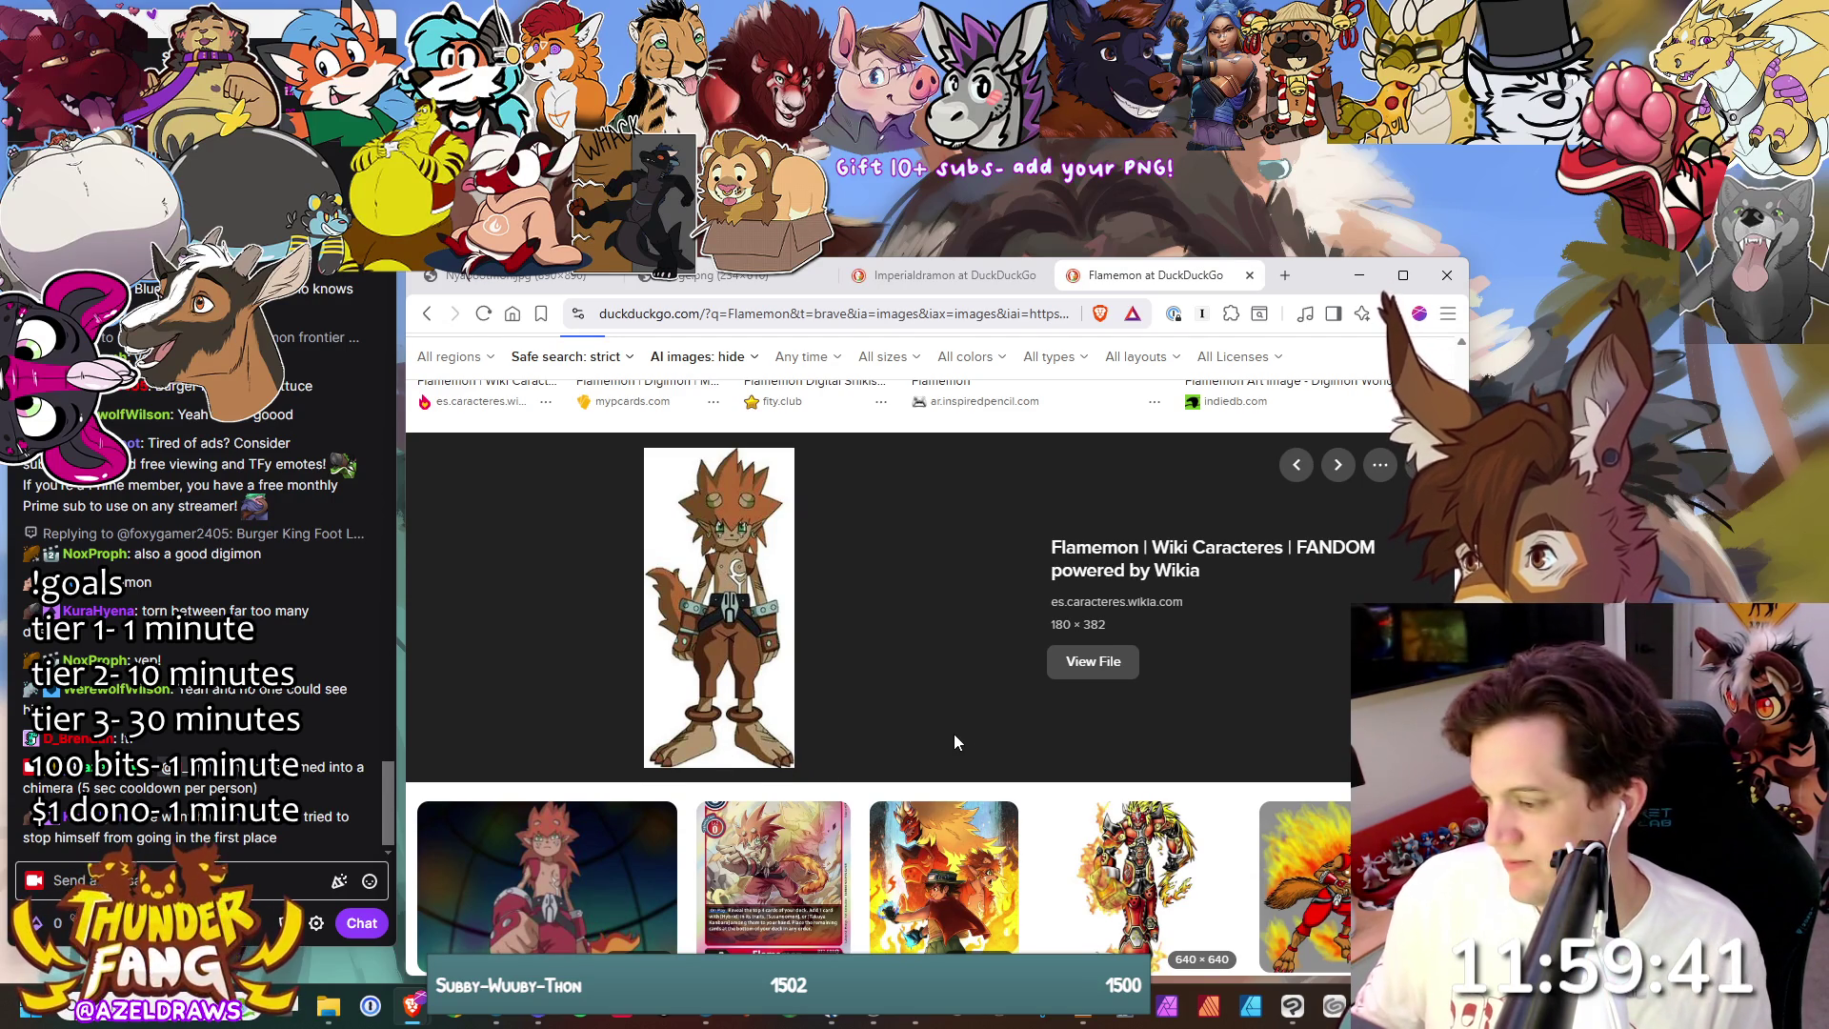
pyautogui.scroll(-2, 953, 738)
pyautogui.scroll(-2, 956, 740)
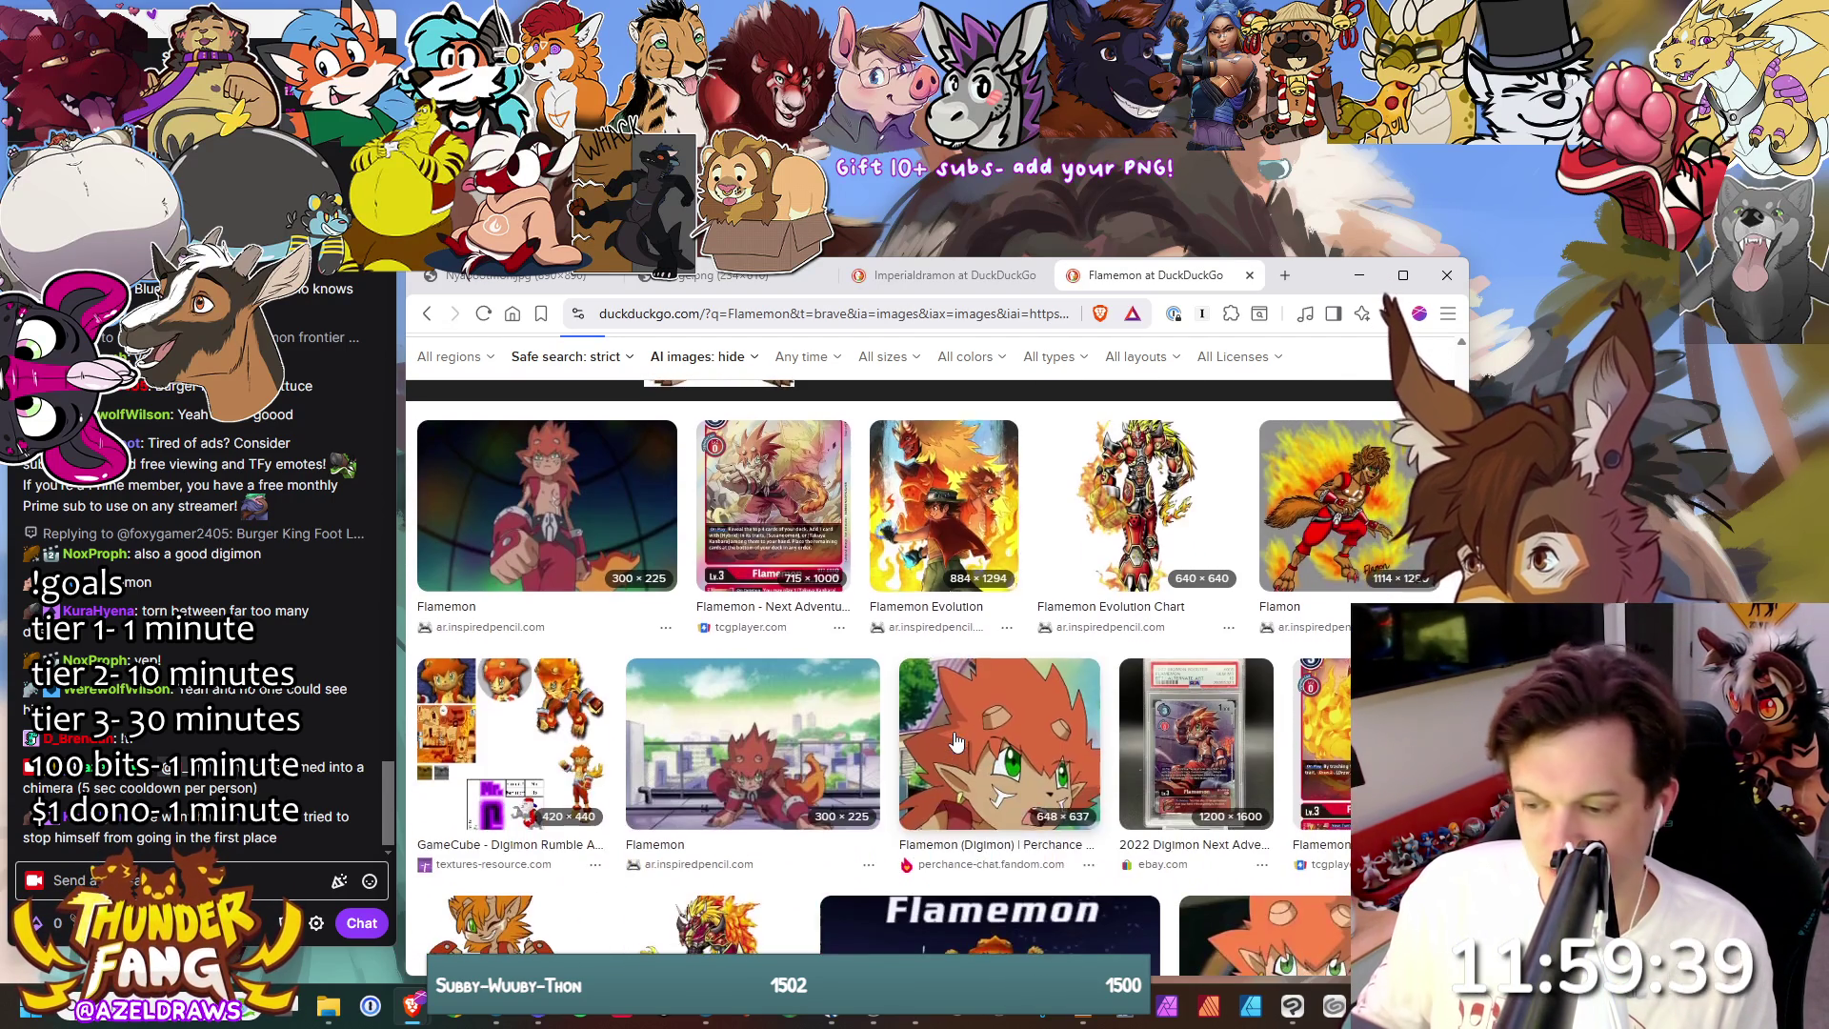
pyautogui.scroll(-3, 840, 694)
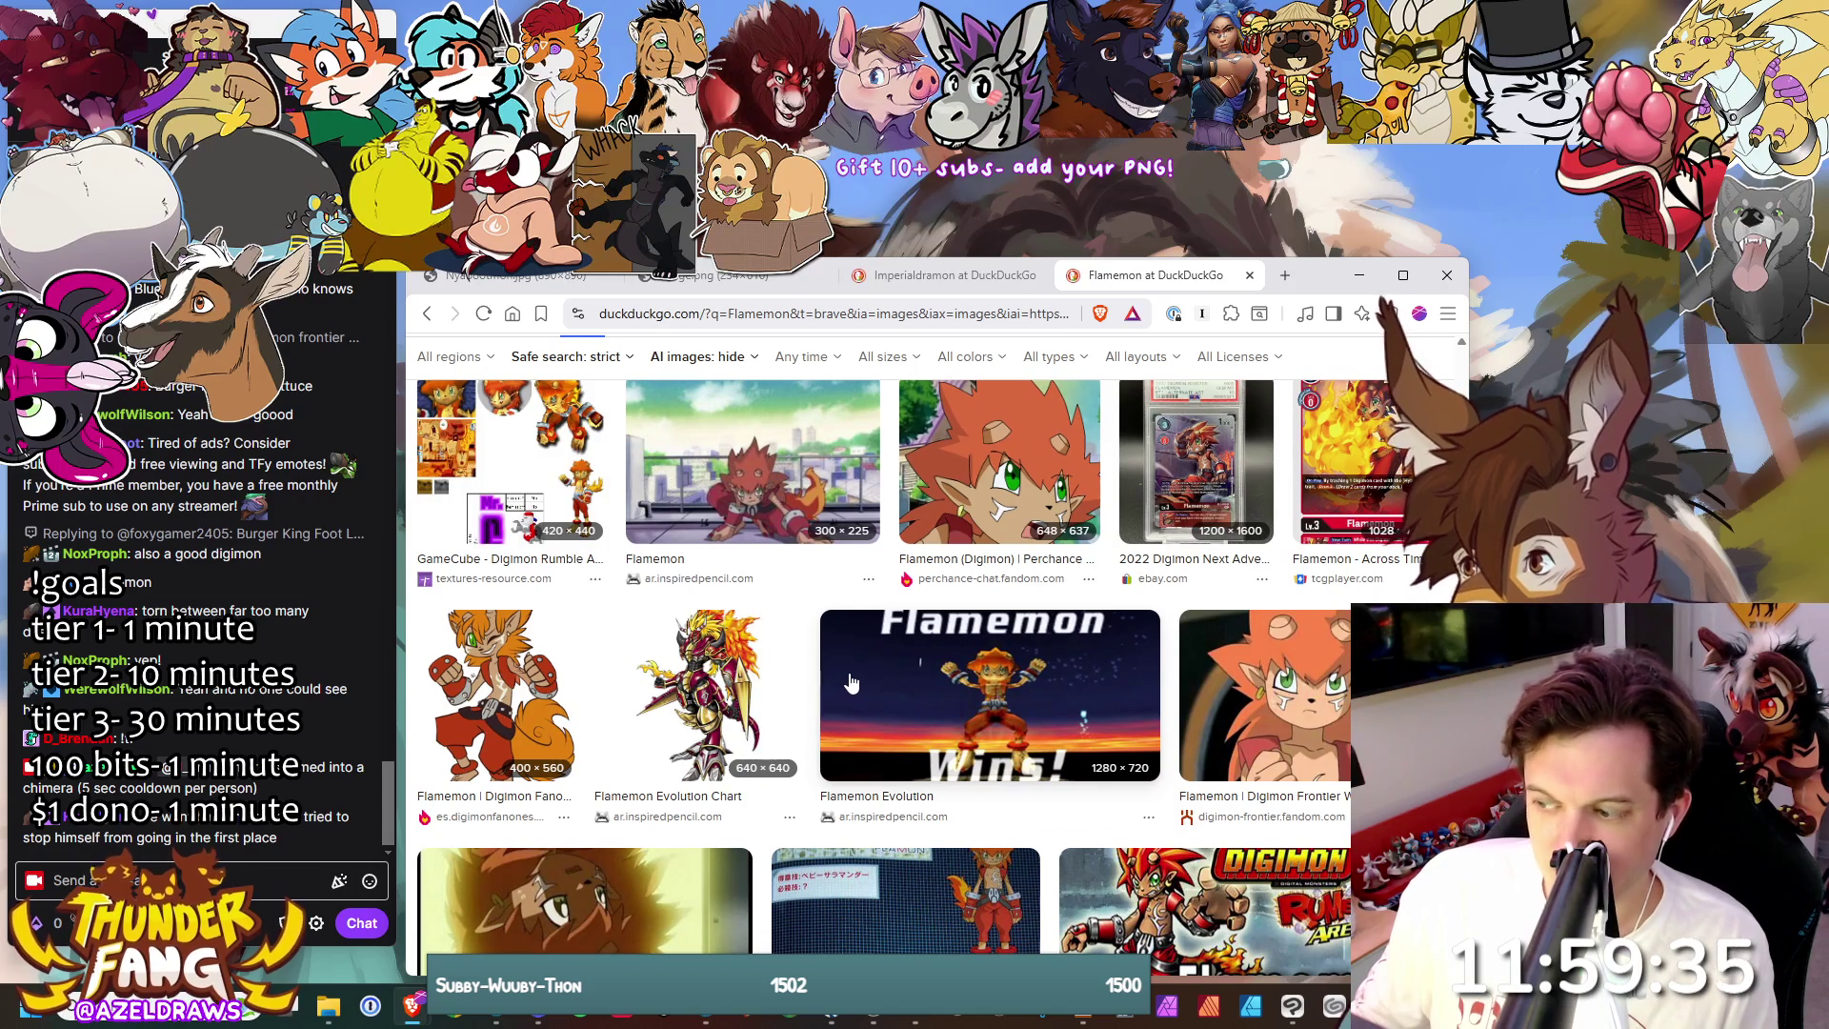
pyautogui.scroll(10, 851, 683)
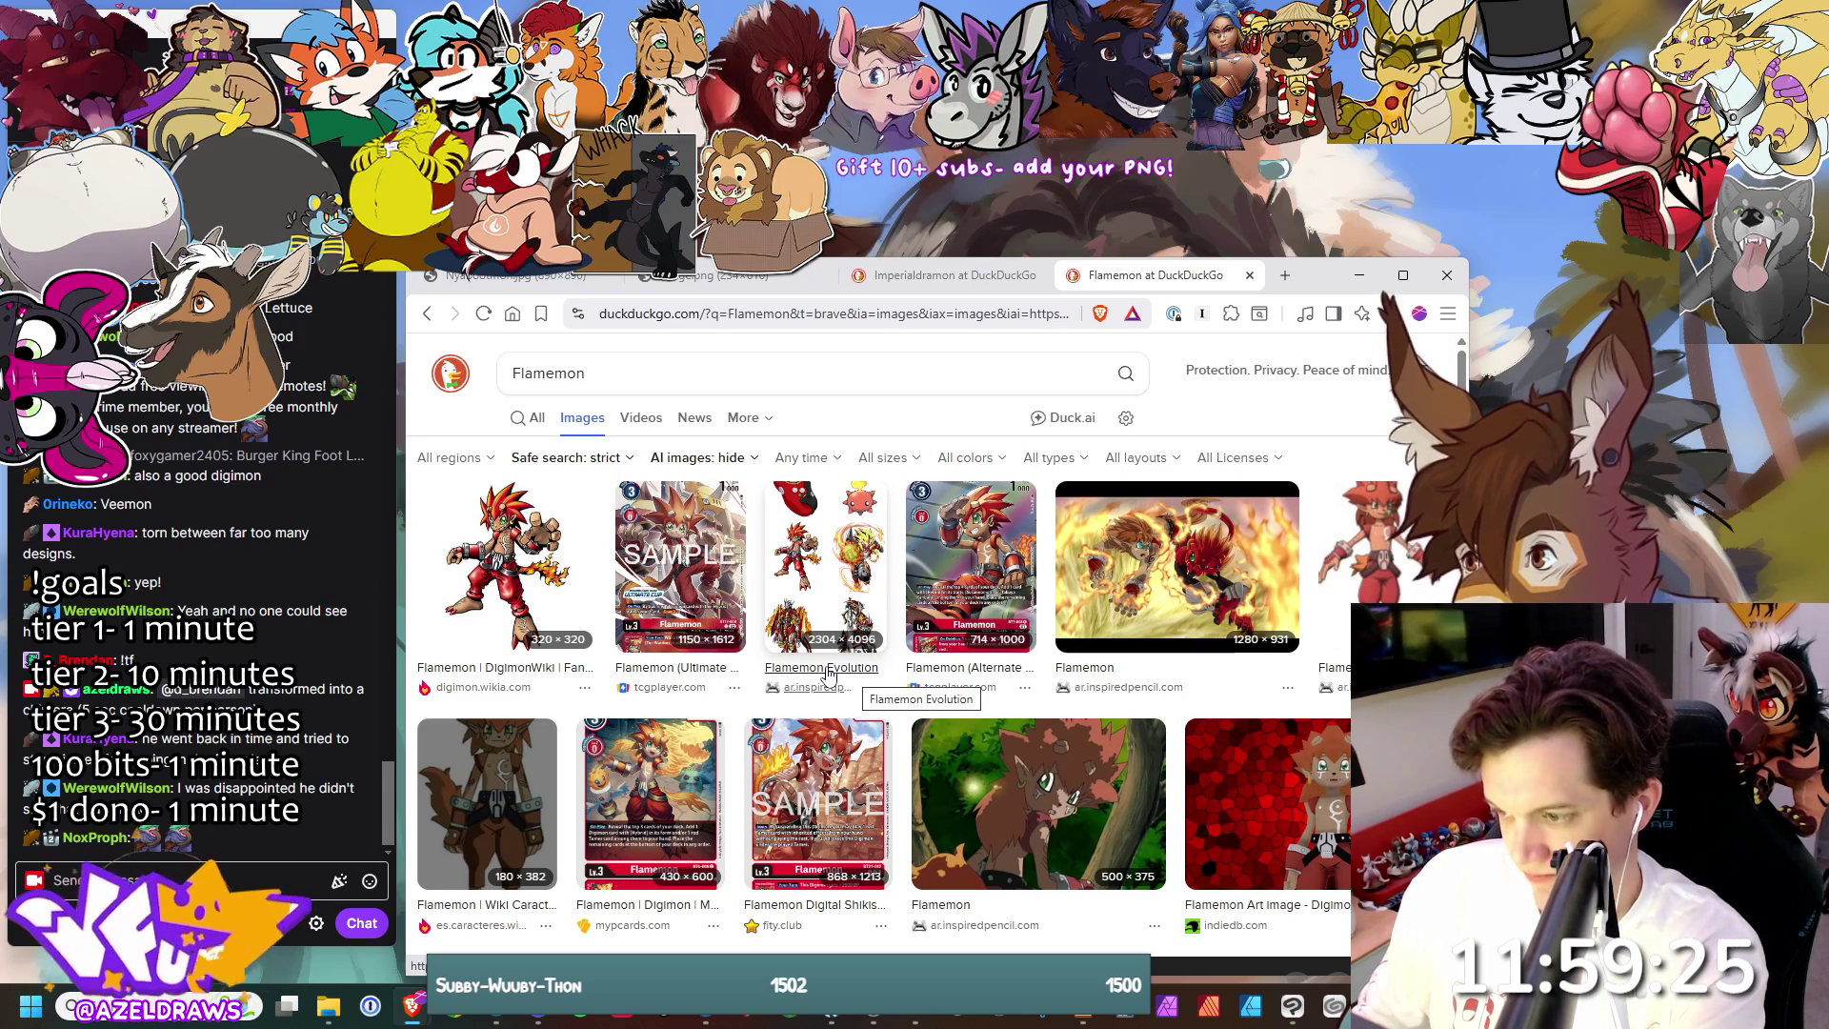
pyautogui.click(1208, 598)
pyautogui.scroll(-2, 1031, 644)
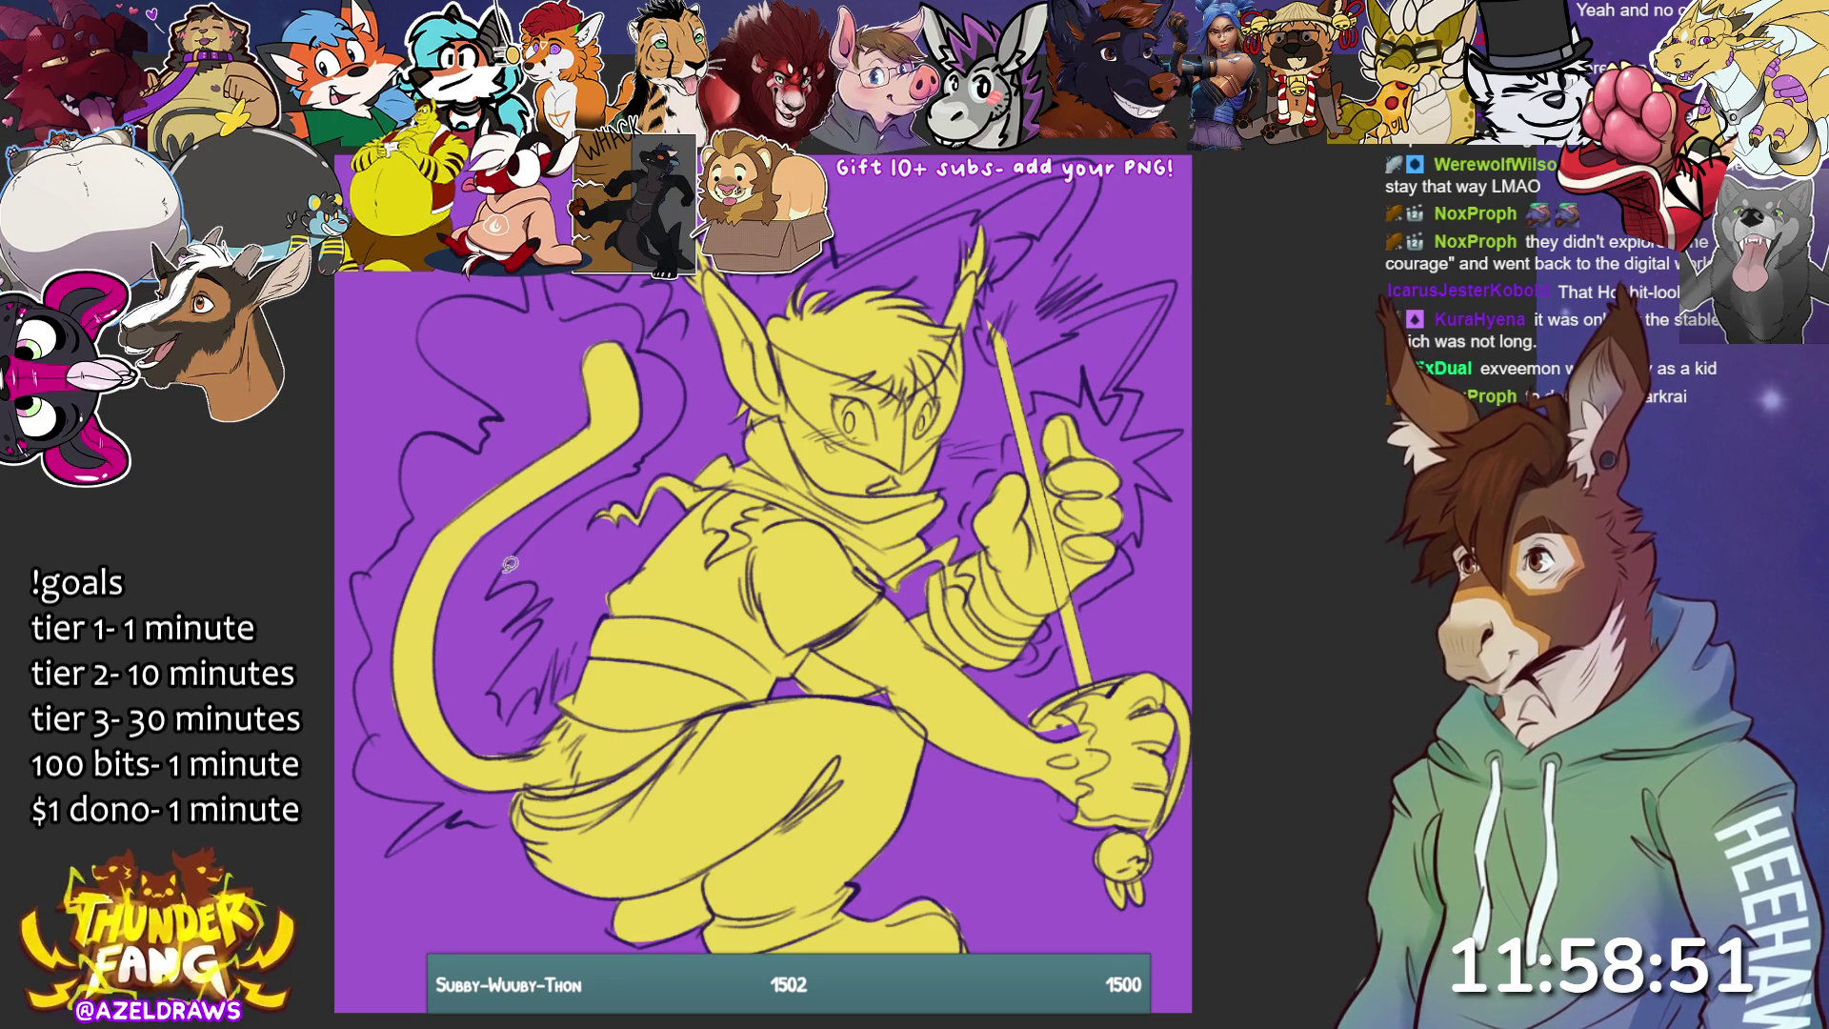
# - Lasso a glow shape beside the tail for the light green patch
pyautogui.moveTo(495, 589)
pyautogui.mouseDown()
pyautogui.moveTo(686, 400)
pyautogui.moveTo(624, 369)
pyautogui.moveTo(491, 415)
pyautogui.moveTo(491, 595)
pyautogui.mouseUp()
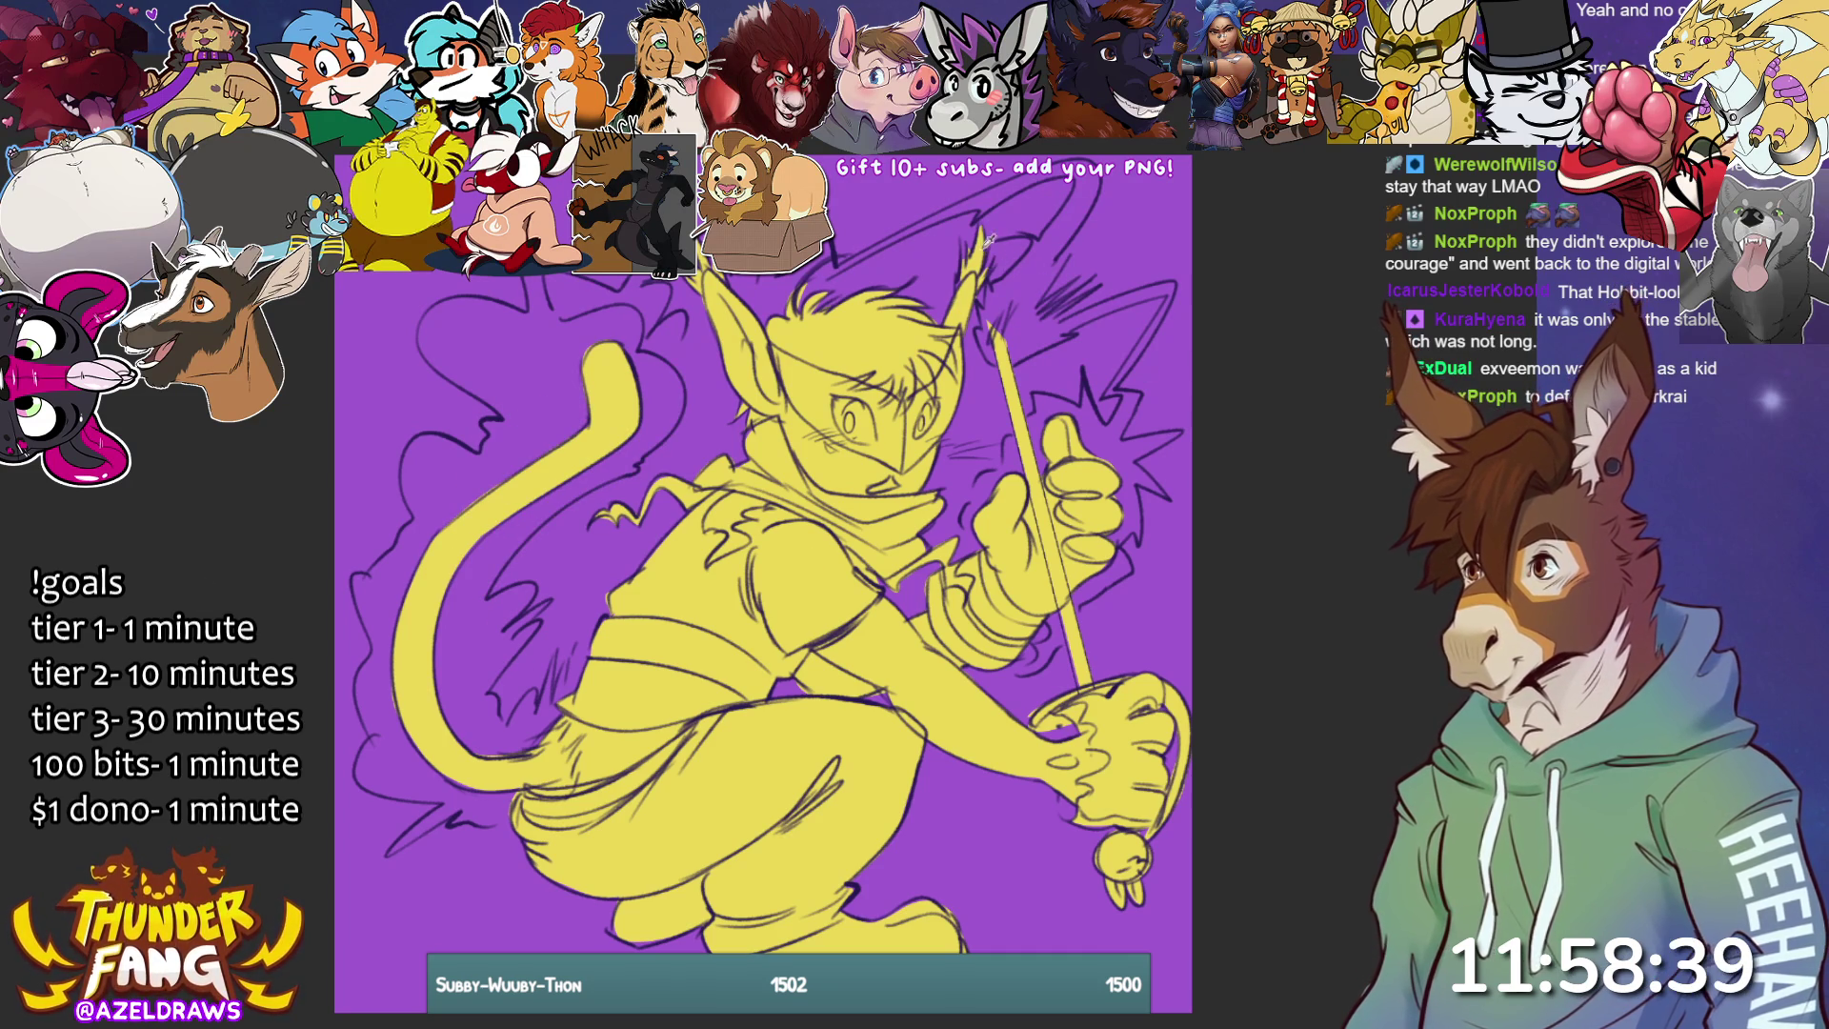
pyautogui.moveTo(490, 592)
pyautogui.mouseDown()
pyautogui.moveTo(521, 546)
pyautogui.moveTo(644, 461)
pyautogui.moveTo(549, 436)
pyautogui.moveTo(407, 452)
pyautogui.moveTo(411, 517)
pyautogui.moveTo(383, 558)
pyautogui.moveTo(408, 634)
pyautogui.mouseUp()
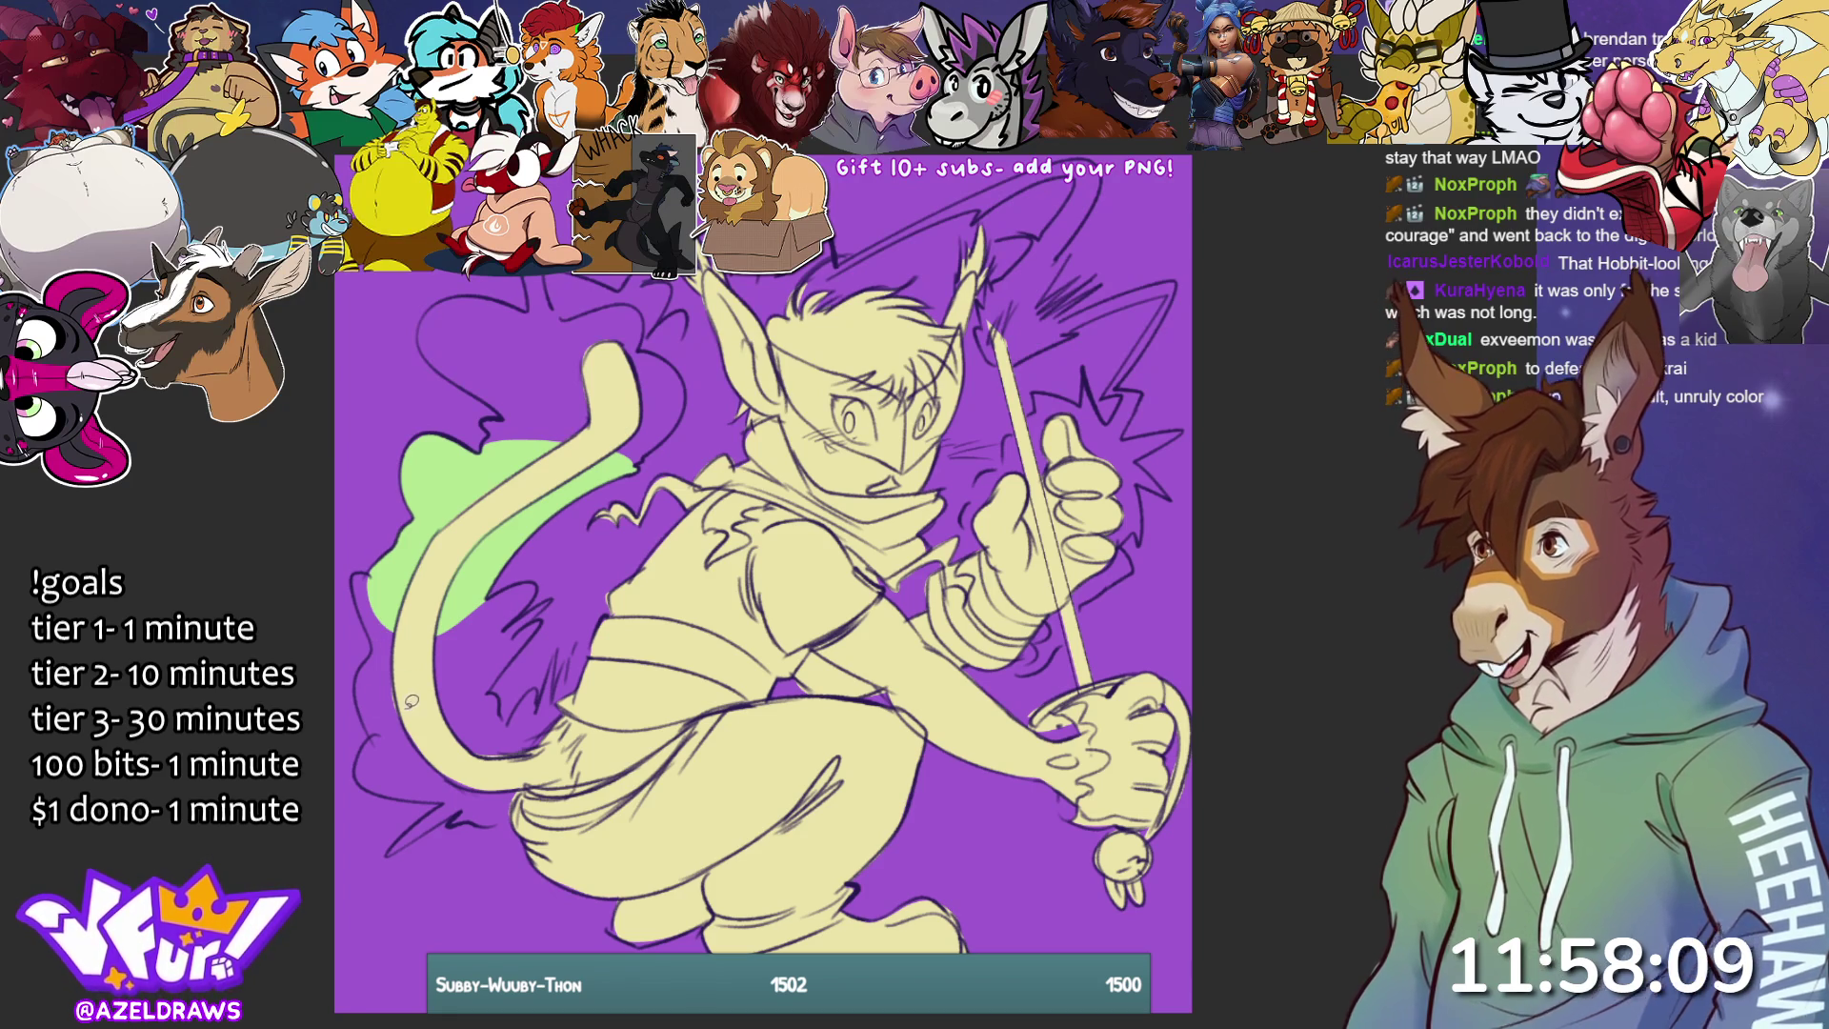
# - Extend the green aura along the left edge, bottom and top of the tail, adding flicks
pyautogui.moveTo(372, 721)
pyautogui.mouseDown()
pyautogui.moveTo(362, 572)
pyautogui.moveTo(424, 614)
pyautogui.moveTo(440, 767)
pyautogui.moveTo(362, 572)
pyautogui.moveTo(391, 582)
pyautogui.moveTo(354, 589)
pyautogui.moveTo(364, 750)
pyautogui.moveTo(395, 791)
pyautogui.moveTo(493, 756)
pyautogui.moveTo(554, 595)
pyautogui.moveTo(529, 571)
pyautogui.moveTo(406, 580)
pyautogui.mouseUp()
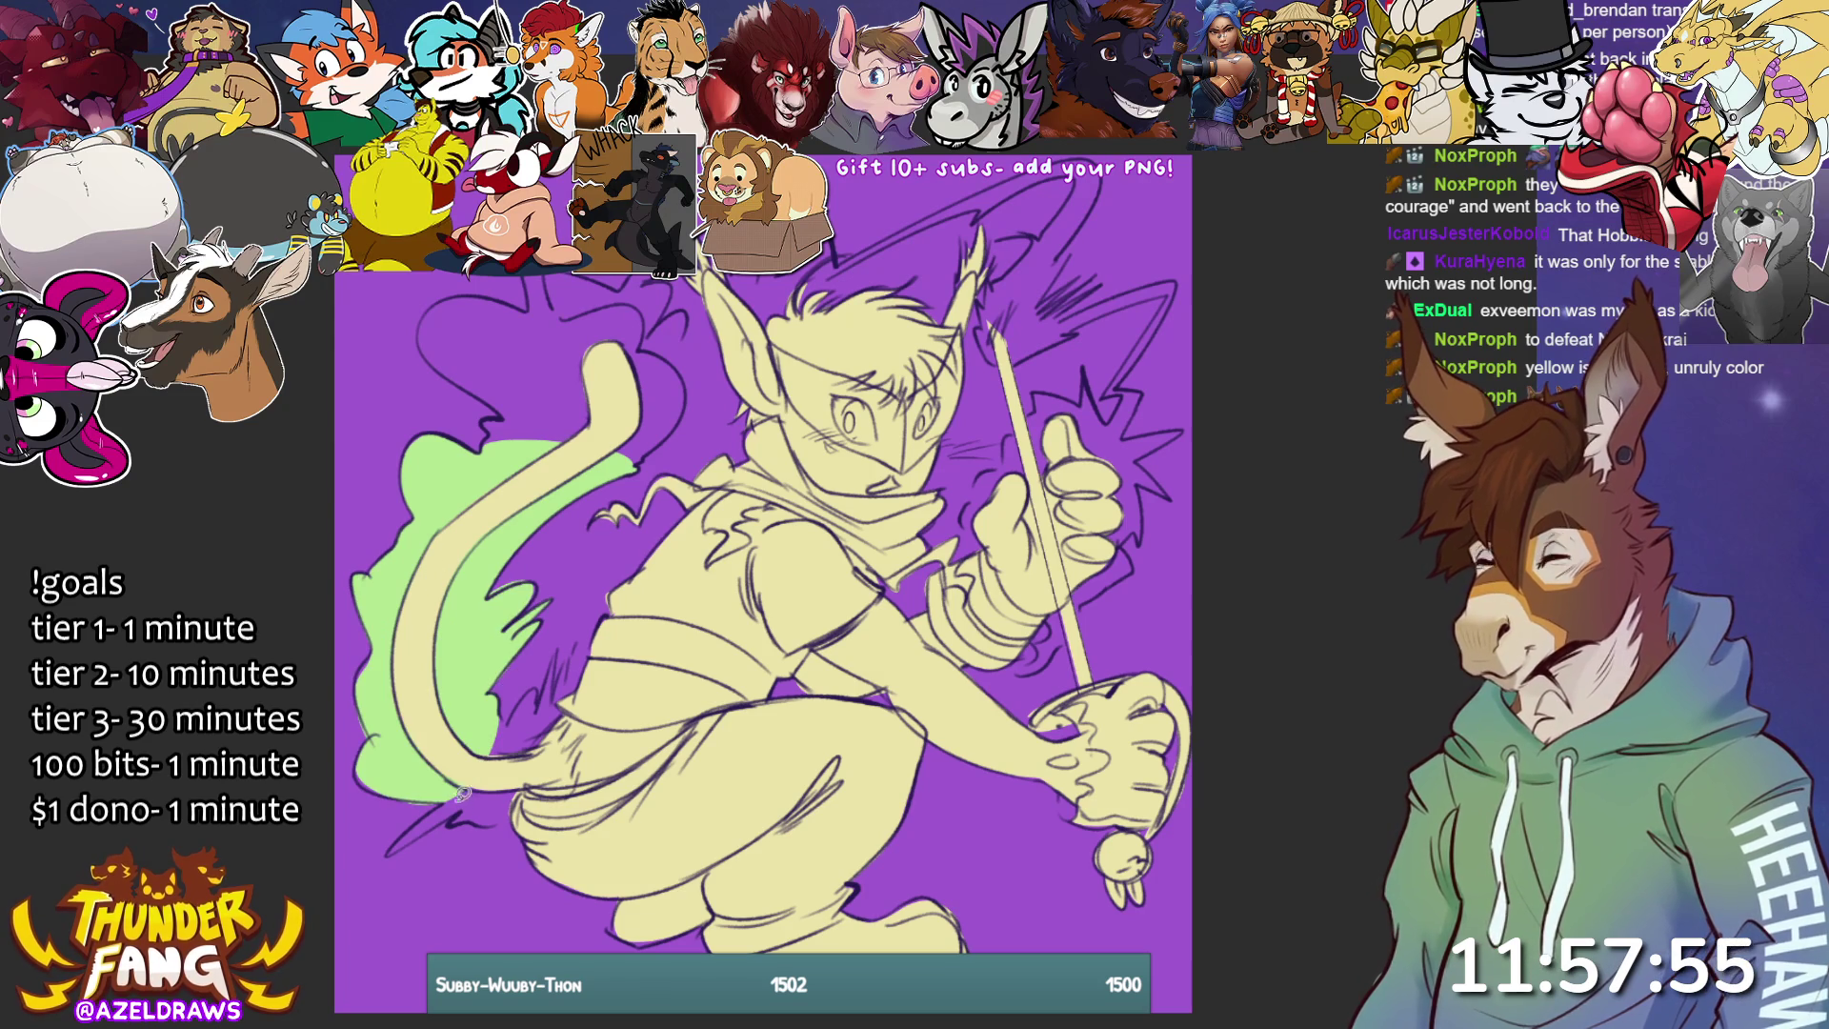
pyautogui.moveTo(386, 857)
pyautogui.mouseDown()
pyautogui.moveTo(447, 820)
pyautogui.moveTo(490, 823)
pyautogui.moveTo(557, 710)
pyautogui.moveTo(512, 686)
pyautogui.moveTo(560, 657)
pyautogui.moveTo(572, 681)
pyautogui.moveTo(543, 715)
pyautogui.mouseUp()
pyautogui.moveTo(490, 431)
pyautogui.mouseDown()
pyautogui.moveTo(486, 391)
pyautogui.moveTo(424, 312)
pyautogui.moveTo(576, 376)
pyautogui.moveTo(648, 448)
pyautogui.moveTo(681, 419)
pyautogui.moveTo(676, 352)
pyautogui.moveTo(598, 348)
pyautogui.moveTo(590, 303)
pyautogui.moveTo(653, 324)
pyautogui.moveTo(610, 357)
pyautogui.mouseUp()
pyautogui.moveTo(529, 296); pyautogui.dragTo(598, 278)
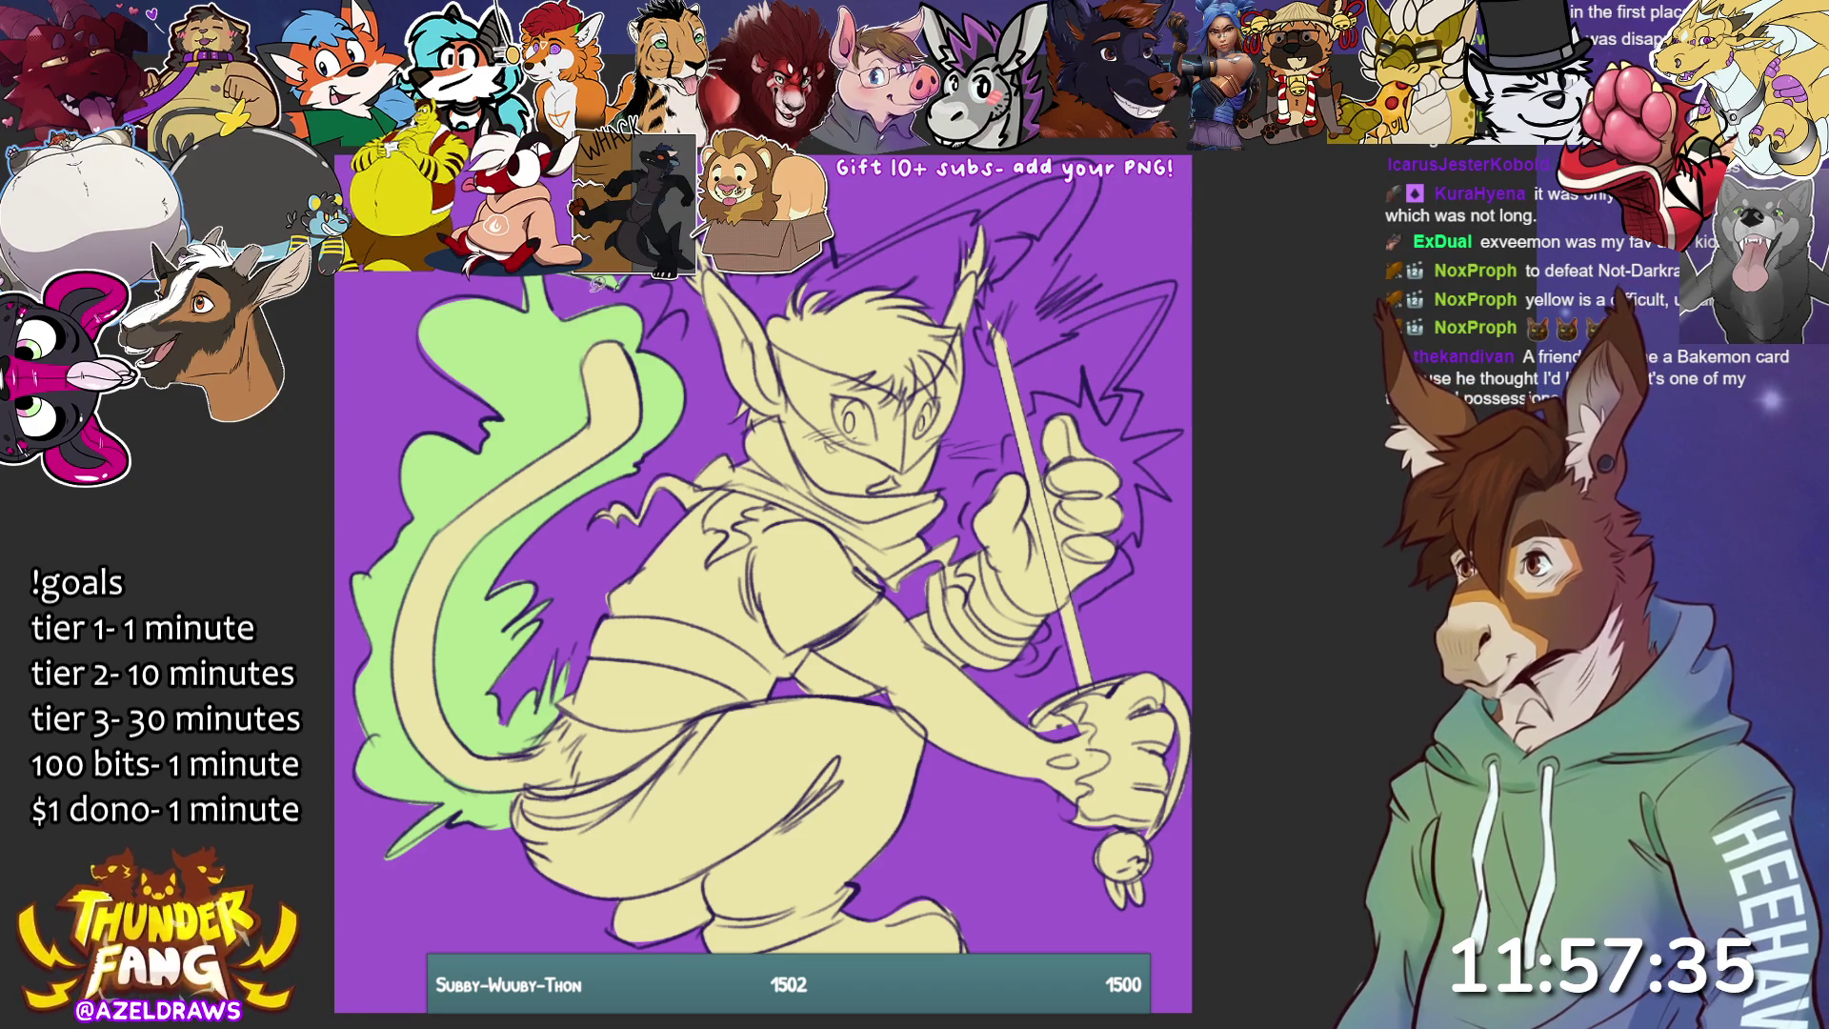
pyautogui.moveTo(677, 281)
pyautogui.mouseDown()
pyautogui.moveTo(658, 333)
pyautogui.moveTo(695, 319)
pyautogui.moveTo(679, 286)
pyautogui.mouseUp()
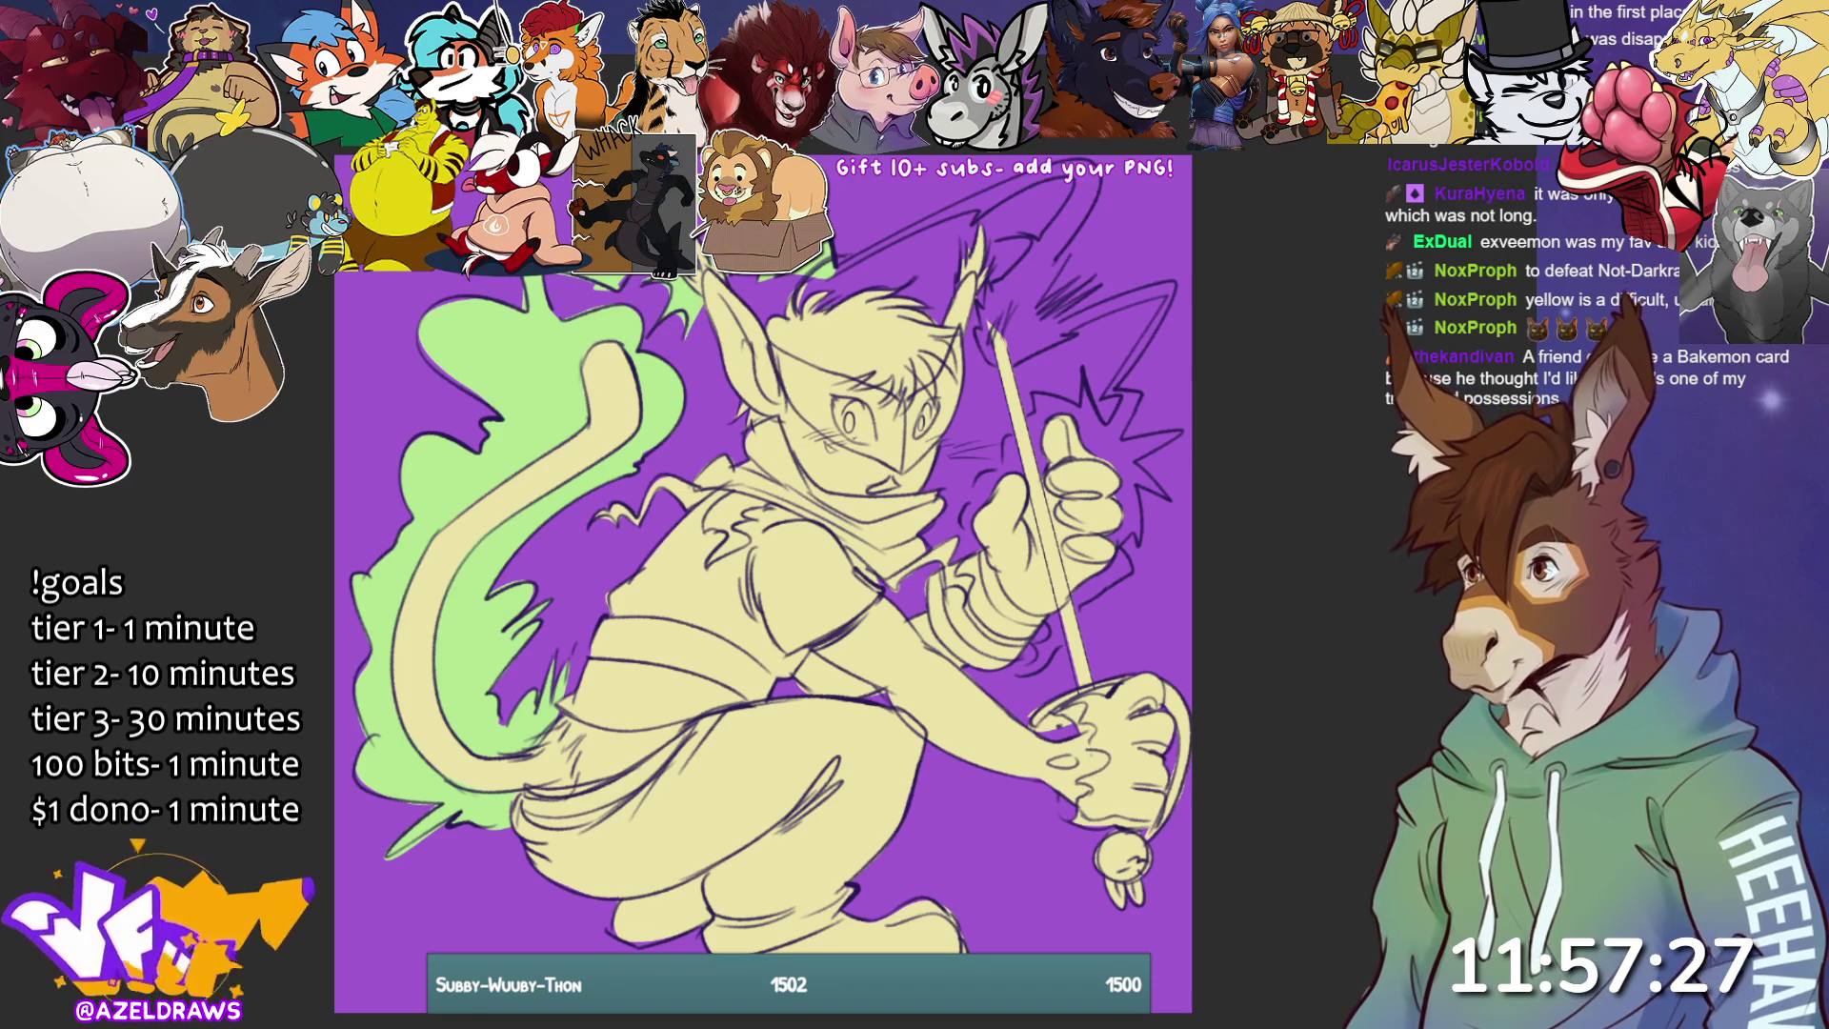
# - Paint a solid green swoosh along the top and a hatched spark burst at top right
pyautogui.moveTo(841, 263)
pyautogui.mouseDown()
pyautogui.moveTo(1064, 153)
pyautogui.moveTo(1105, 180)
pyautogui.moveTo(1075, 238)
pyautogui.moveTo(1008, 278)
pyautogui.mouseUp()
pyautogui.moveTo(1077, 178); pyautogui.dragTo(827, 278)
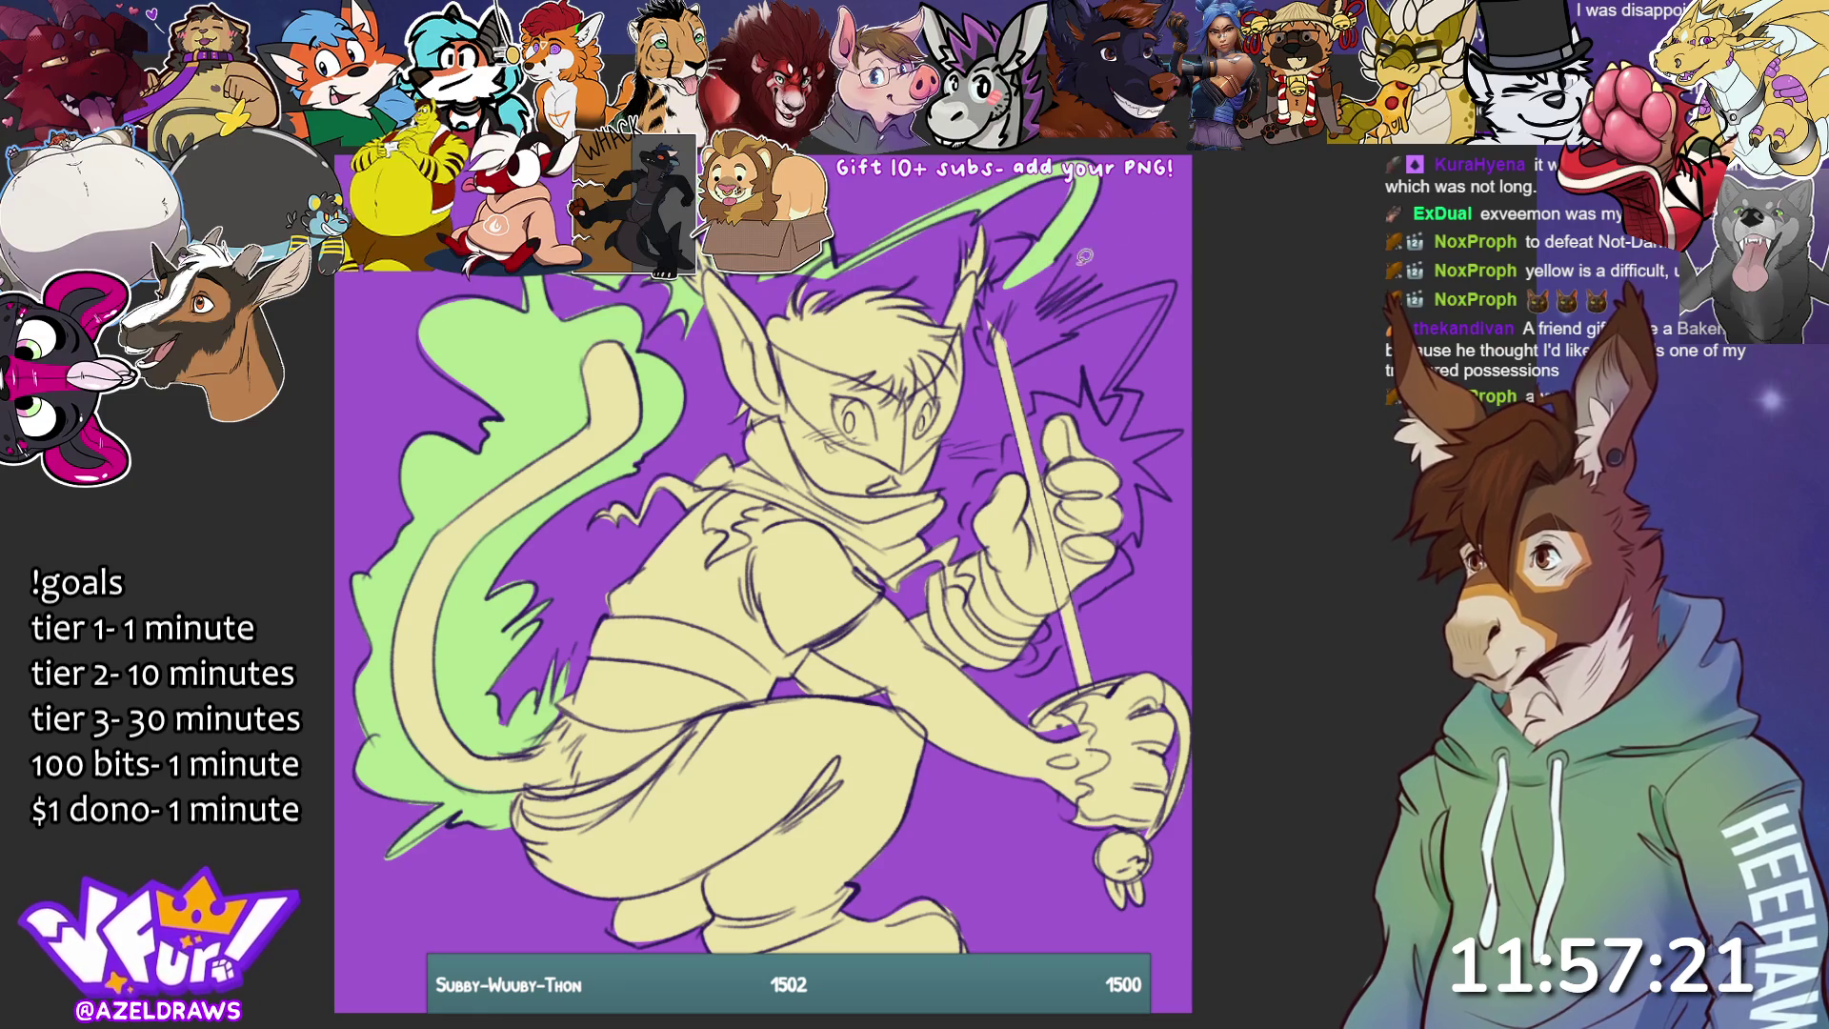
pyautogui.moveTo(1033, 310)
pyautogui.mouseDown()
pyautogui.moveTo(1079, 270)
pyautogui.moveTo(1048, 309)
pyautogui.moveTo(1096, 282)
pyautogui.moveTo(1056, 342)
pyautogui.moveTo(993, 358)
pyautogui.moveTo(995, 281)
pyautogui.moveTo(1067, 228)
pyautogui.mouseUp()
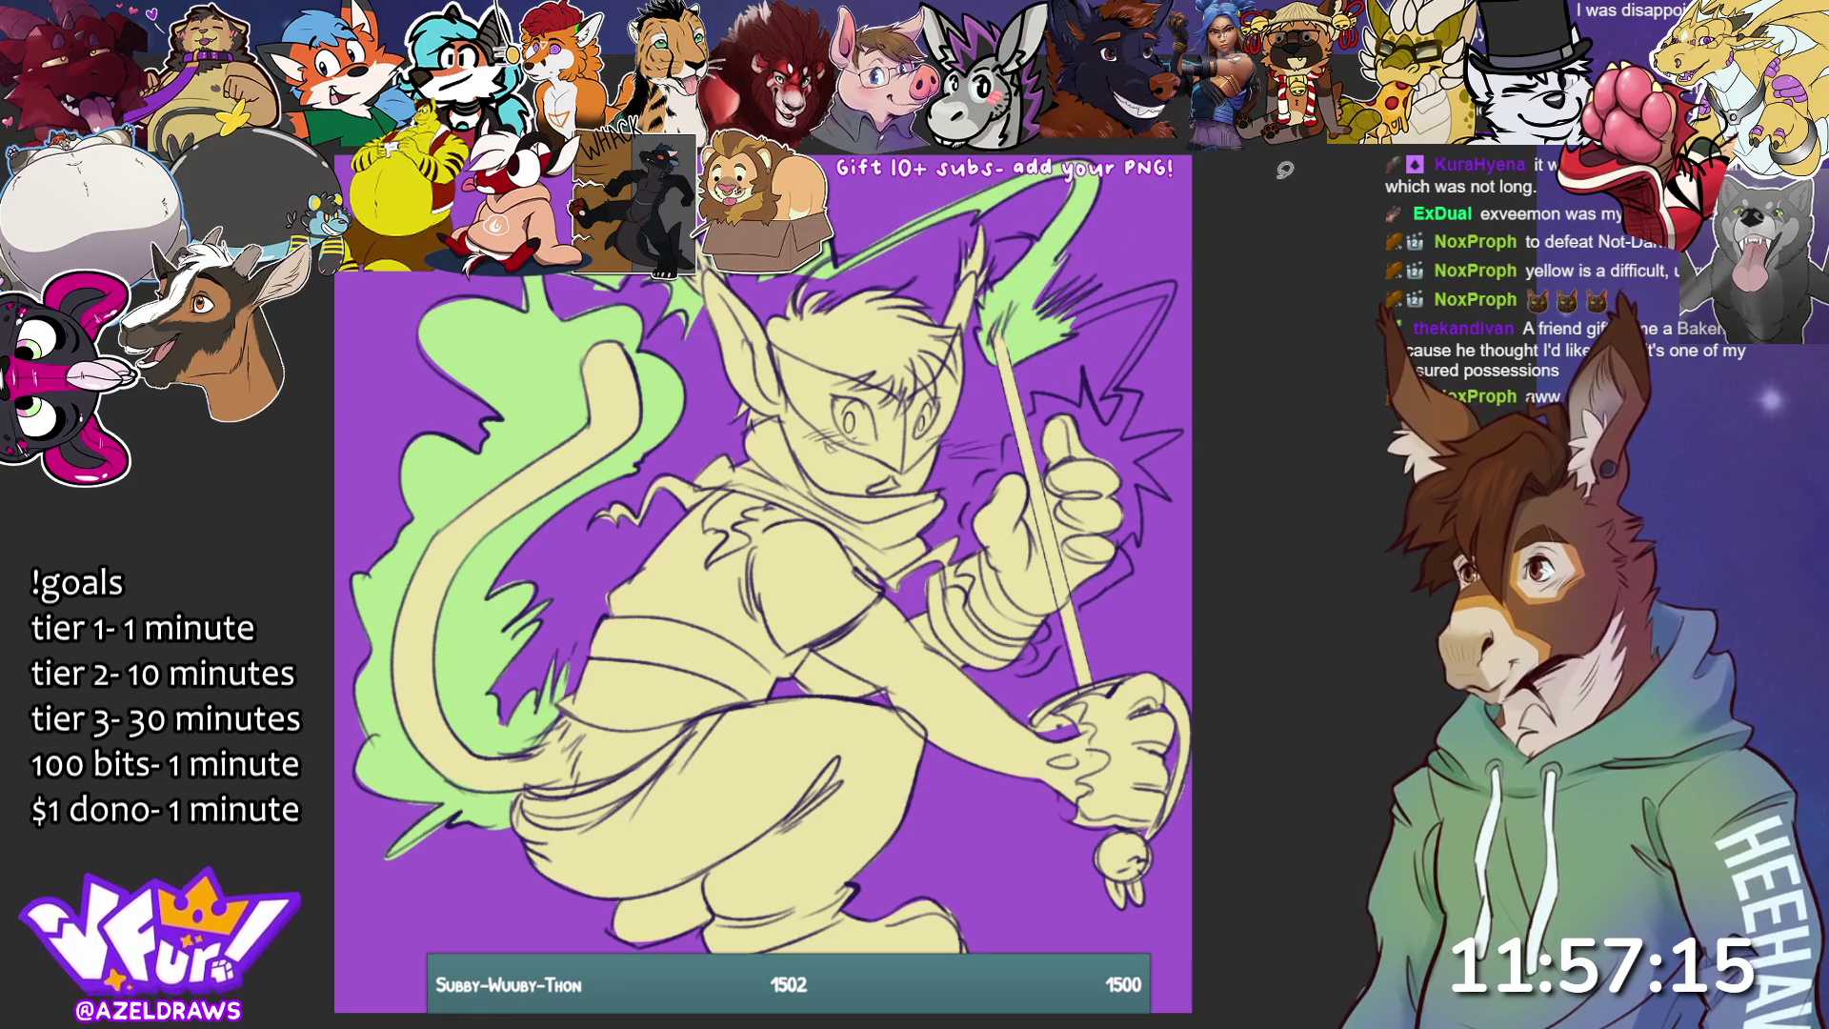
pyautogui.moveTo(1081, 326)
pyautogui.mouseDown()
pyautogui.moveTo(1172, 282)
pyautogui.moveTo(1109, 391)
pyautogui.mouseUp()
pyautogui.moveTo(1181, 276)
pyautogui.mouseDown()
pyautogui.moveTo(1132, 437)
pyautogui.moveTo(1105, 453)
pyautogui.moveTo(1088, 368)
pyautogui.moveTo(1033, 387)
pyautogui.moveTo(969, 500)
pyautogui.moveTo(1015, 551)
pyautogui.moveTo(1124, 439)
pyautogui.mouseUp()
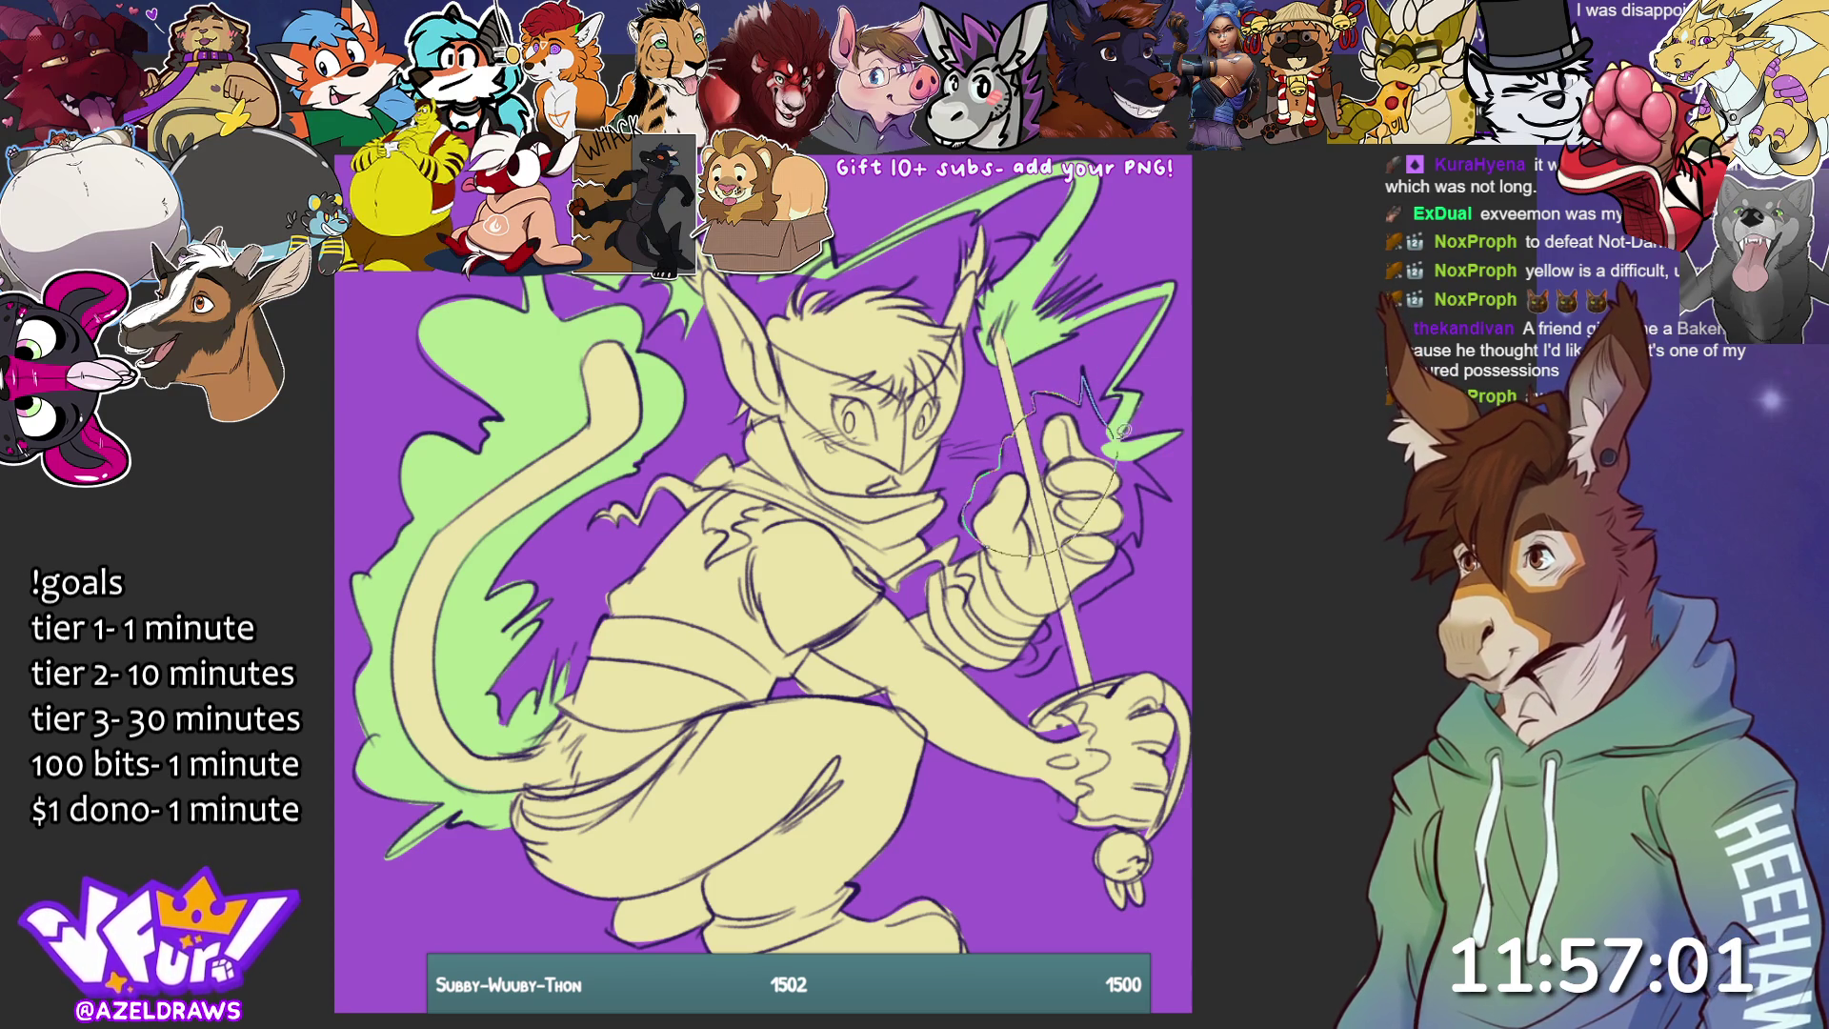
# - Undo the stray hand and sword strokes, then start painting the hair grey
pyautogui.hotkey('ctrl', 'z')
pyautogui.moveTo(1024, 668); pyautogui.dragTo(1143, 537)
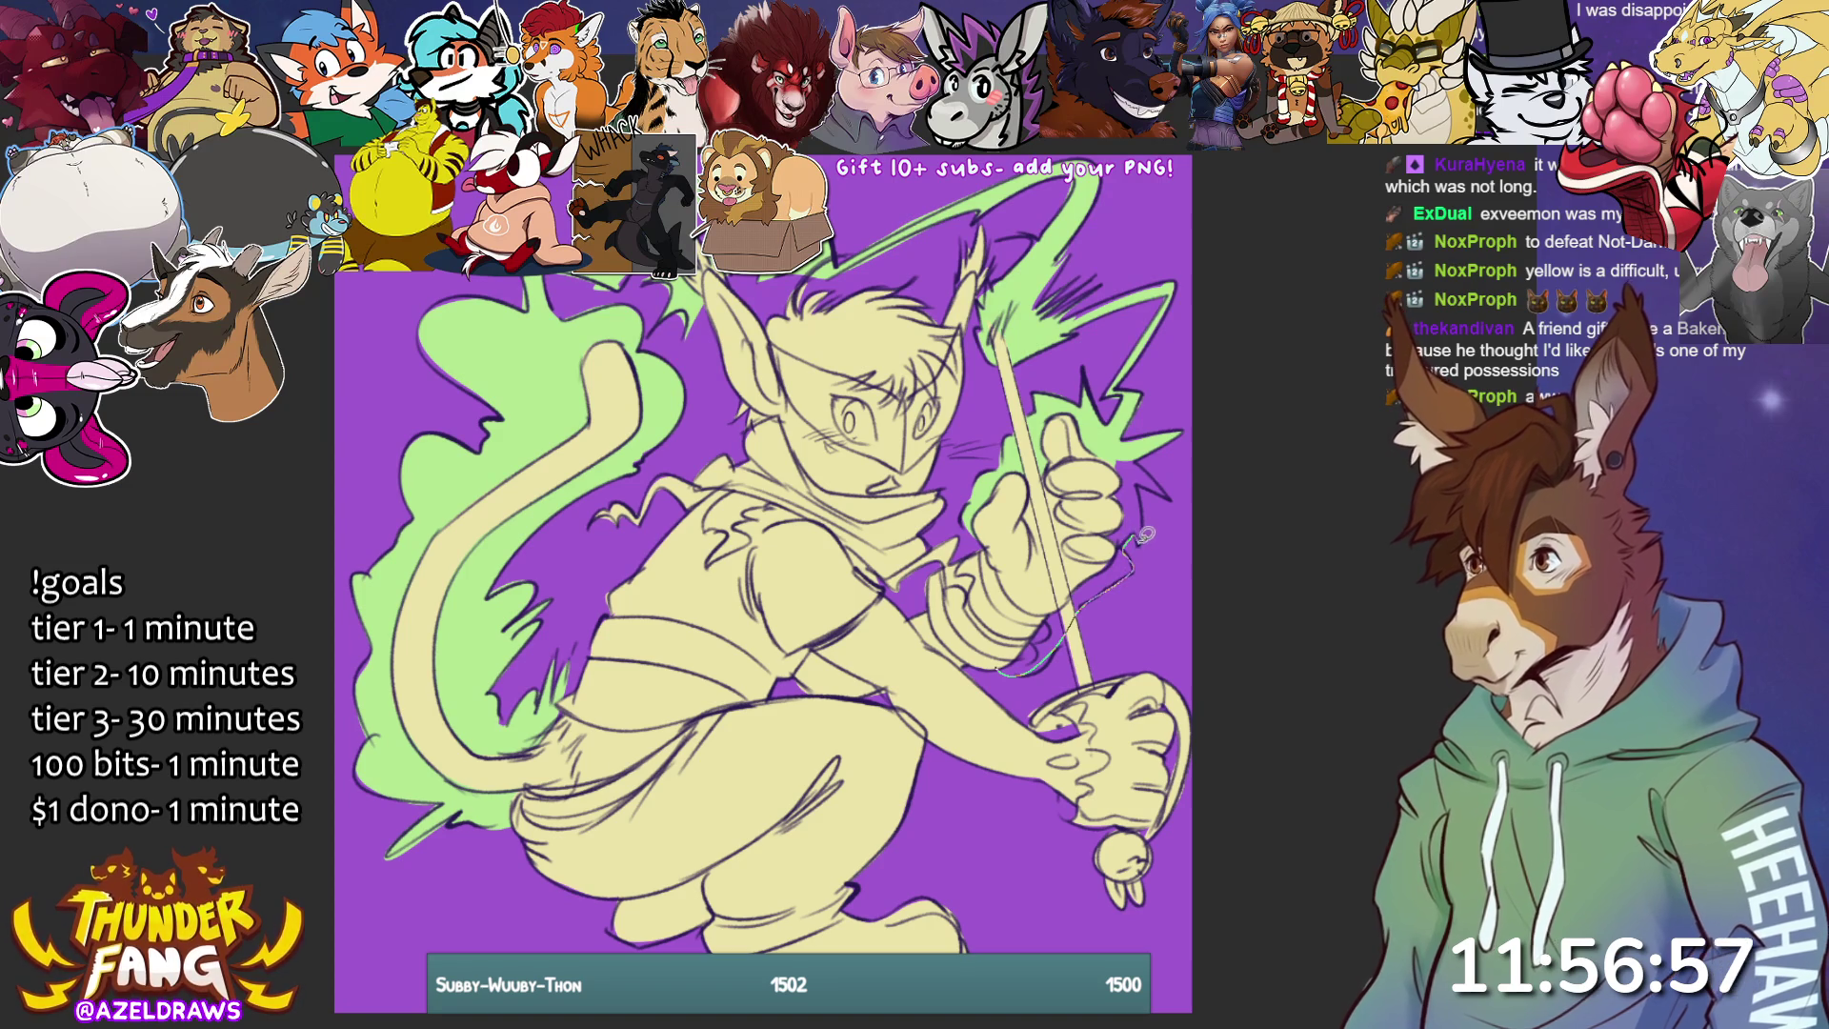
pyautogui.hotkey('ctrl', 'z')
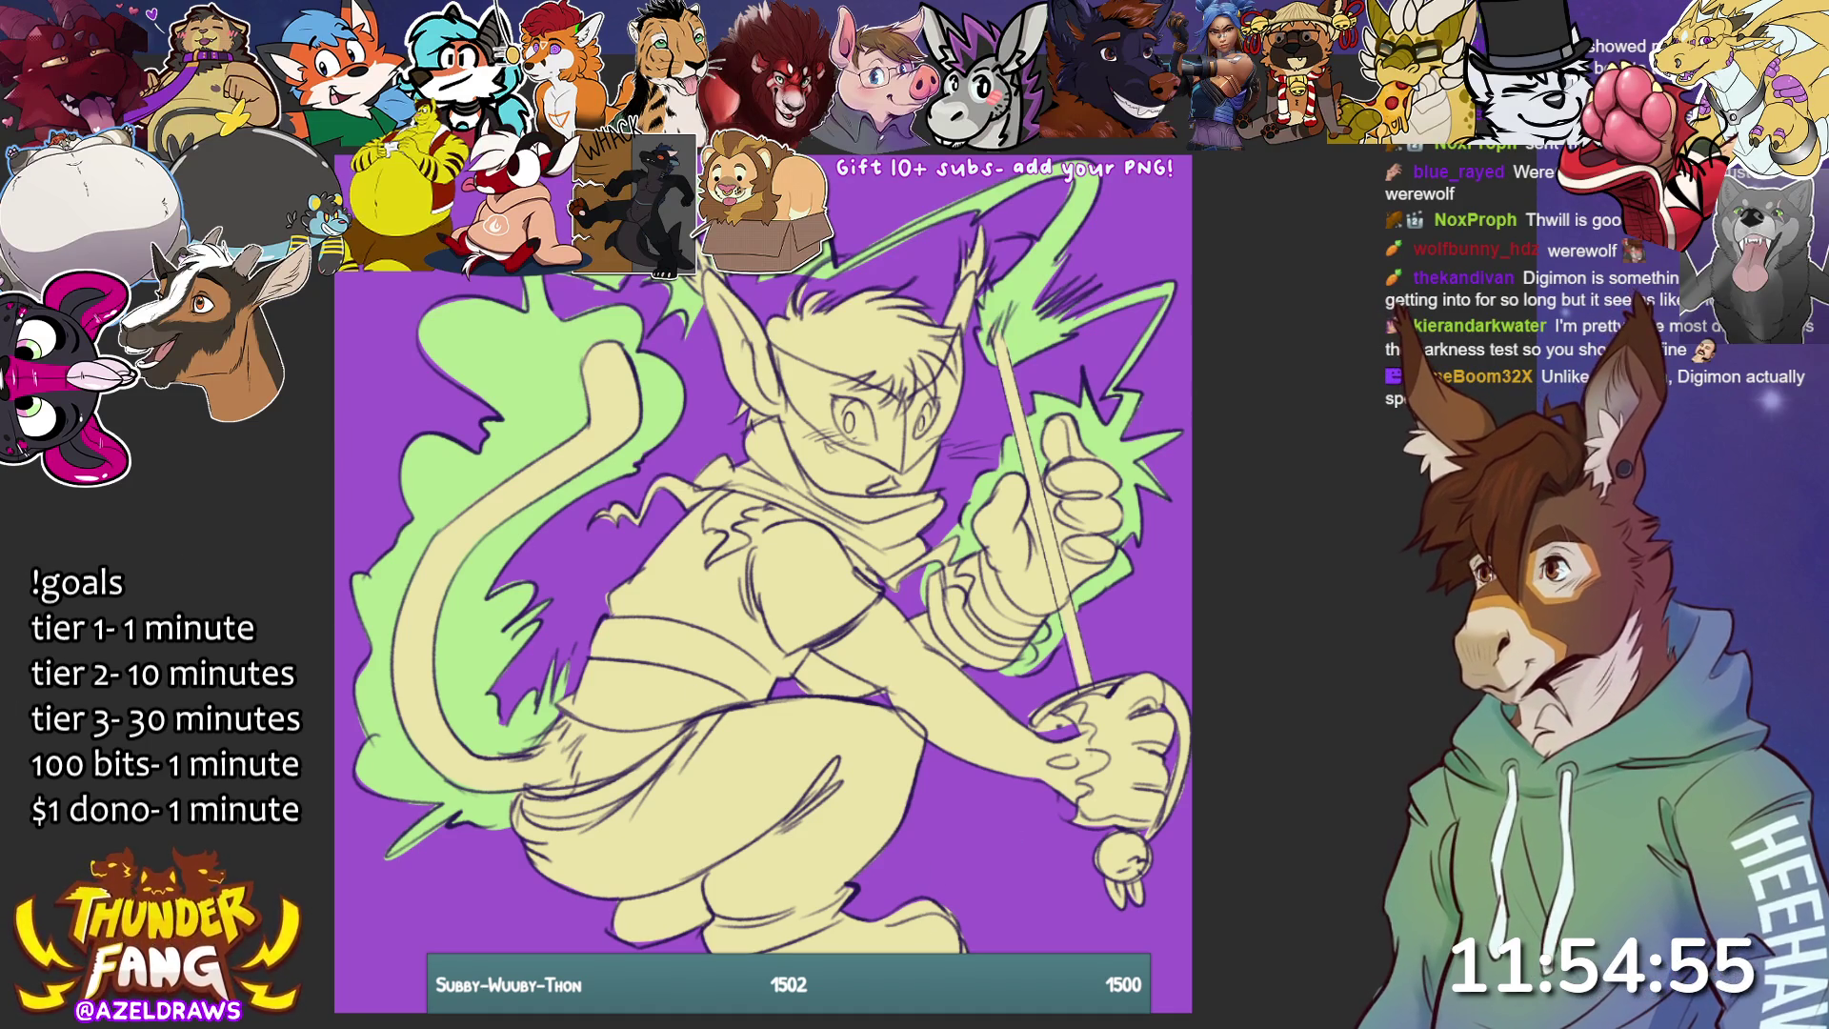
pyautogui.moveTo(798, 280)
pyautogui.mouseDown()
pyautogui.moveTo(932, 274)
pyautogui.moveTo(962, 322)
pyautogui.moveTo(950, 360)
pyautogui.moveTo(915, 391)
pyautogui.moveTo(770, 323)
pyautogui.mouseUp()
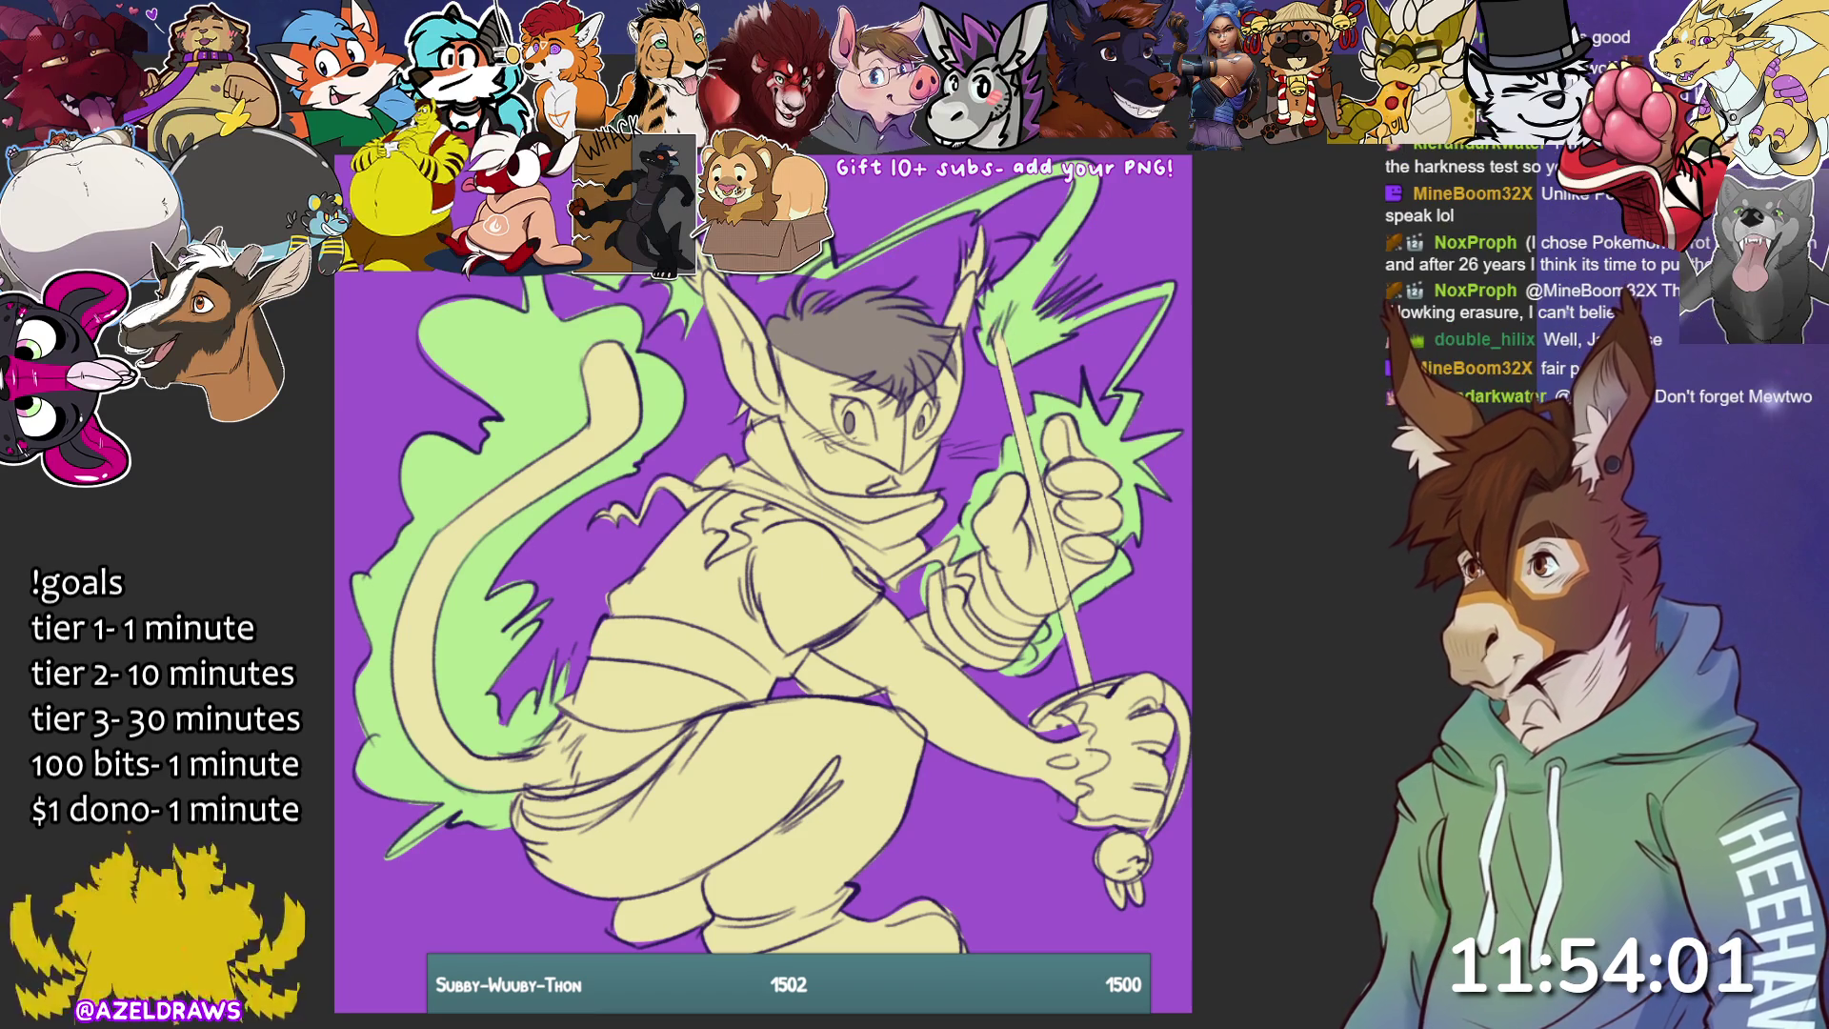
# - Fill the scarf dark from shoulder to chest and paint a dark mask over the eyes and forehead
pyautogui.moveTo(700, 497)
pyautogui.mouseDown()
pyautogui.moveTo(678, 514)
pyautogui.moveTo(590, 502)
pyautogui.moveTo(779, 416)
pyautogui.moveTo(795, 474)
pyautogui.moveTo(728, 488)
pyautogui.moveTo(713, 526)
pyautogui.moveTo(729, 550)
pyautogui.moveTo(749, 539)
pyautogui.moveTo(805, 455)
pyautogui.moveTo(843, 519)
pyautogui.moveTo(820, 525)
pyautogui.moveTo(765, 474)
pyautogui.mouseUp()
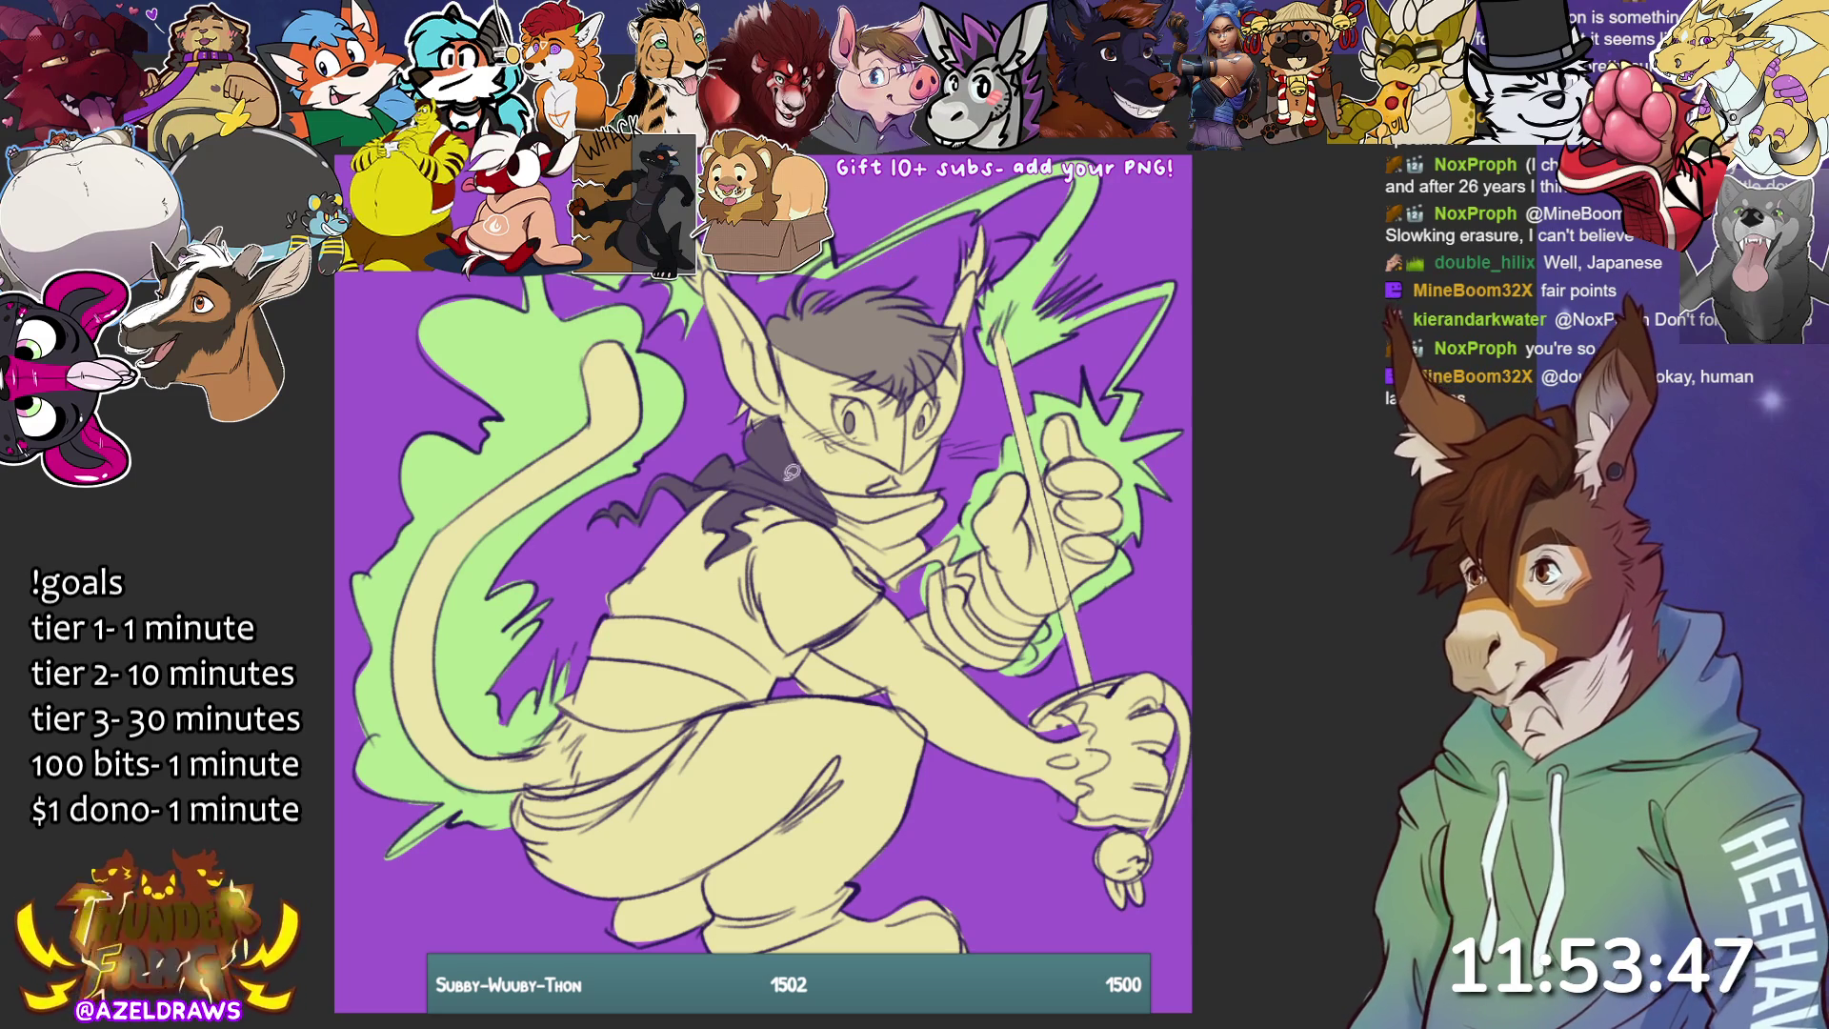
pyautogui.moveTo(842, 527)
pyautogui.mouseDown()
pyautogui.moveTo(878, 581)
pyautogui.moveTo(950, 553)
pyautogui.moveTo(952, 576)
pyautogui.moveTo(974, 572)
pyautogui.moveTo(939, 484)
pyautogui.moveTo(852, 491)
pyautogui.mouseUp()
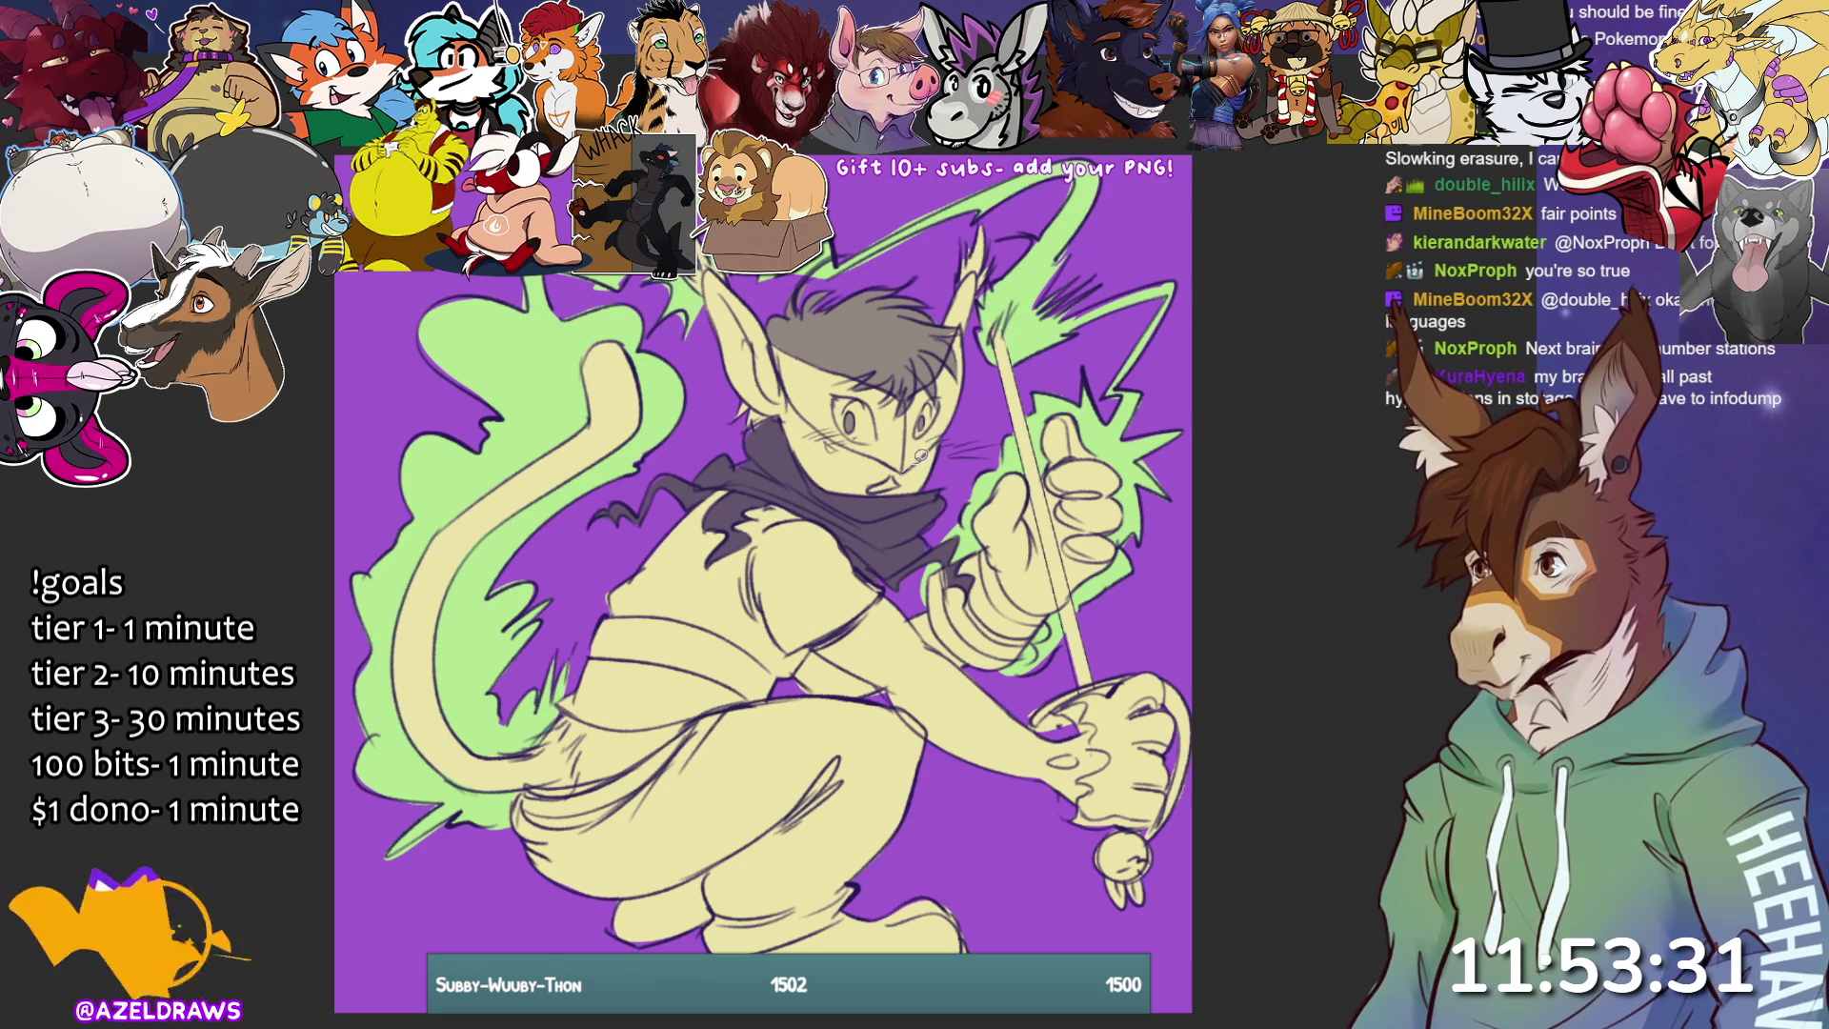
pyautogui.moveTo(972, 360)
pyautogui.mouseDown()
pyautogui.moveTo(967, 319)
pyautogui.moveTo(901, 467)
pyautogui.mouseUp()
pyautogui.moveTo(916, 396)
pyautogui.mouseDown()
pyautogui.moveTo(776, 345)
pyautogui.moveTo(795, 400)
pyautogui.moveTo(901, 465)
pyautogui.mouseUp()
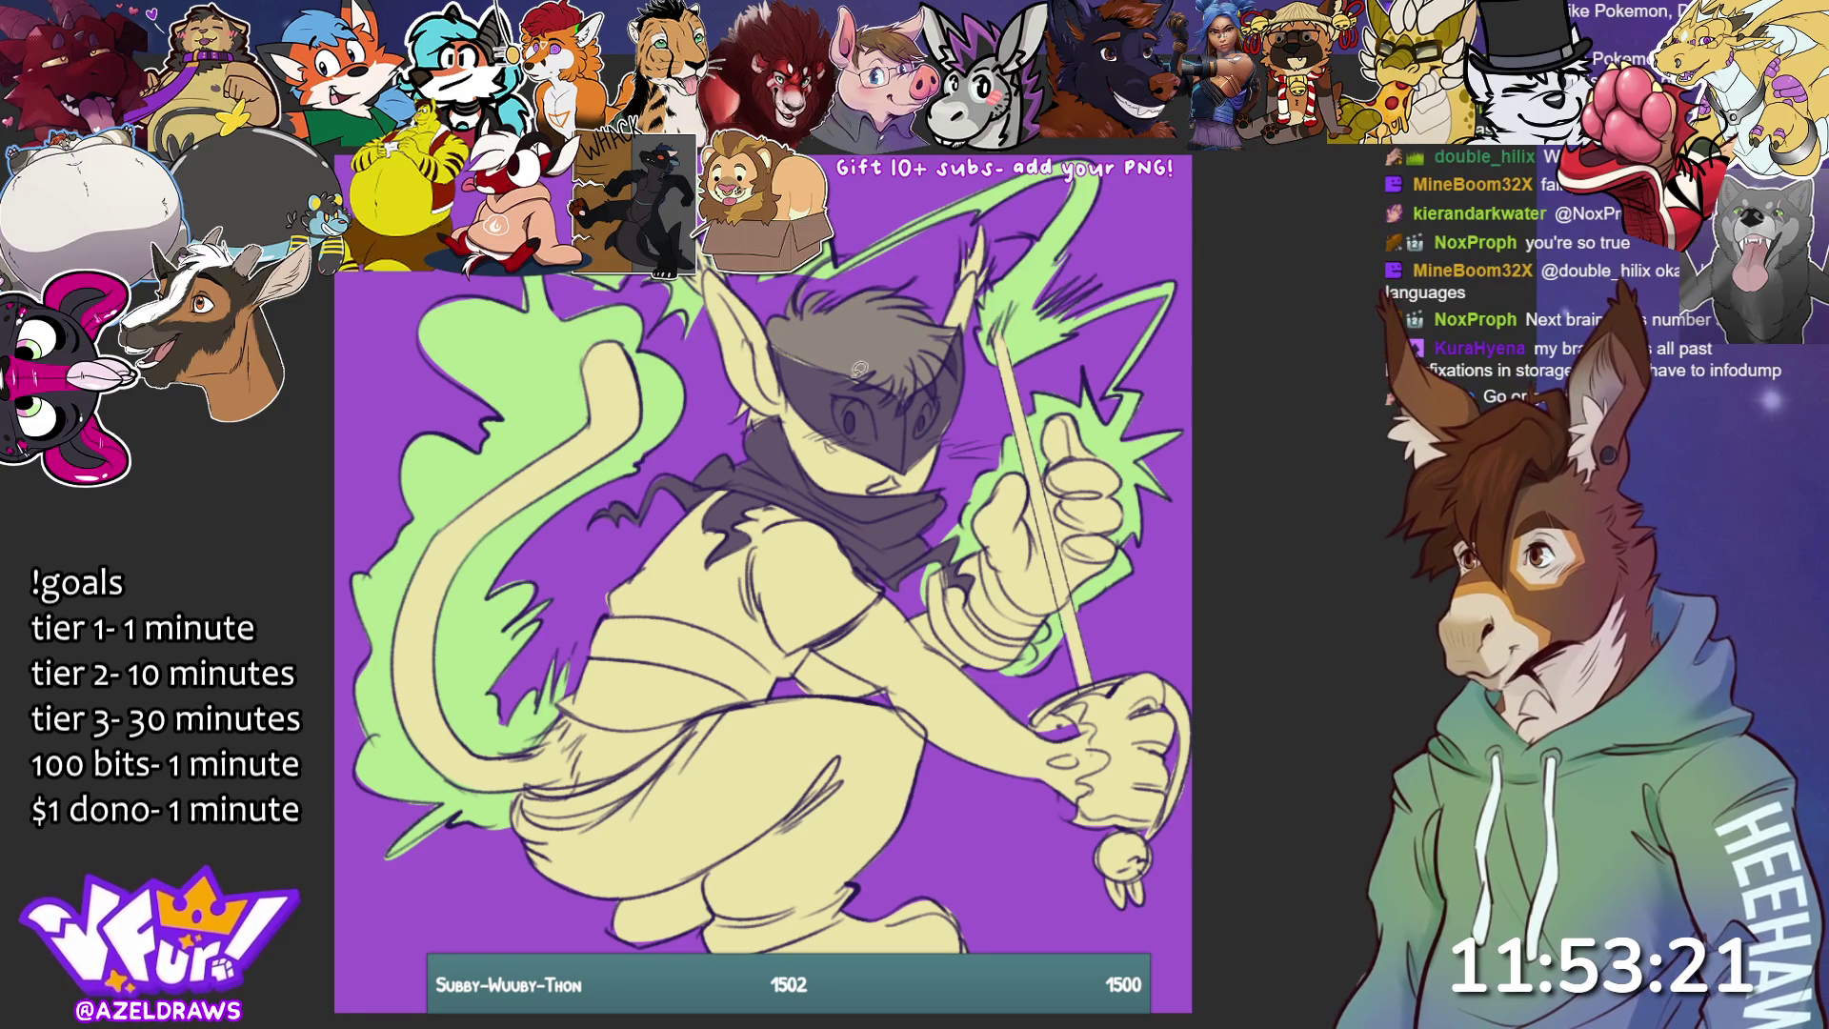
pyautogui.moveTo(776, 345)
pyautogui.mouseDown()
pyautogui.moveTo(869, 390)
pyautogui.moveTo(810, 360)
pyautogui.mouseUp()
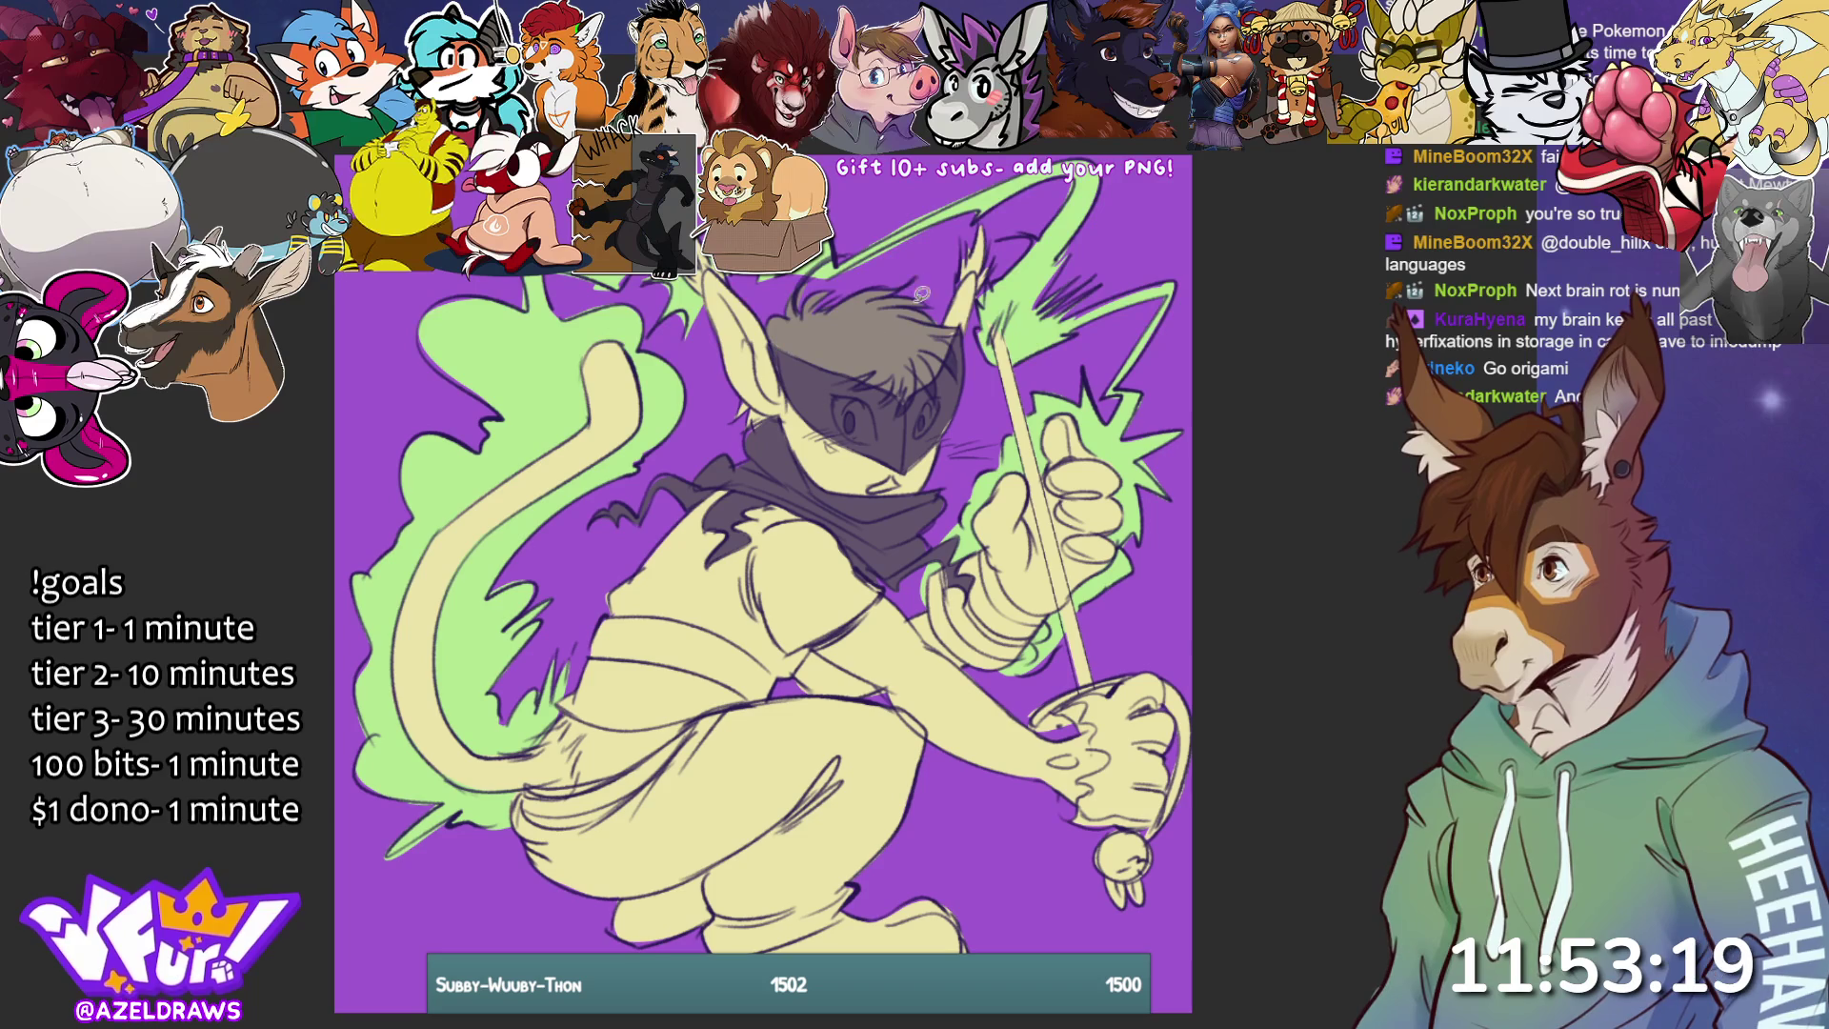
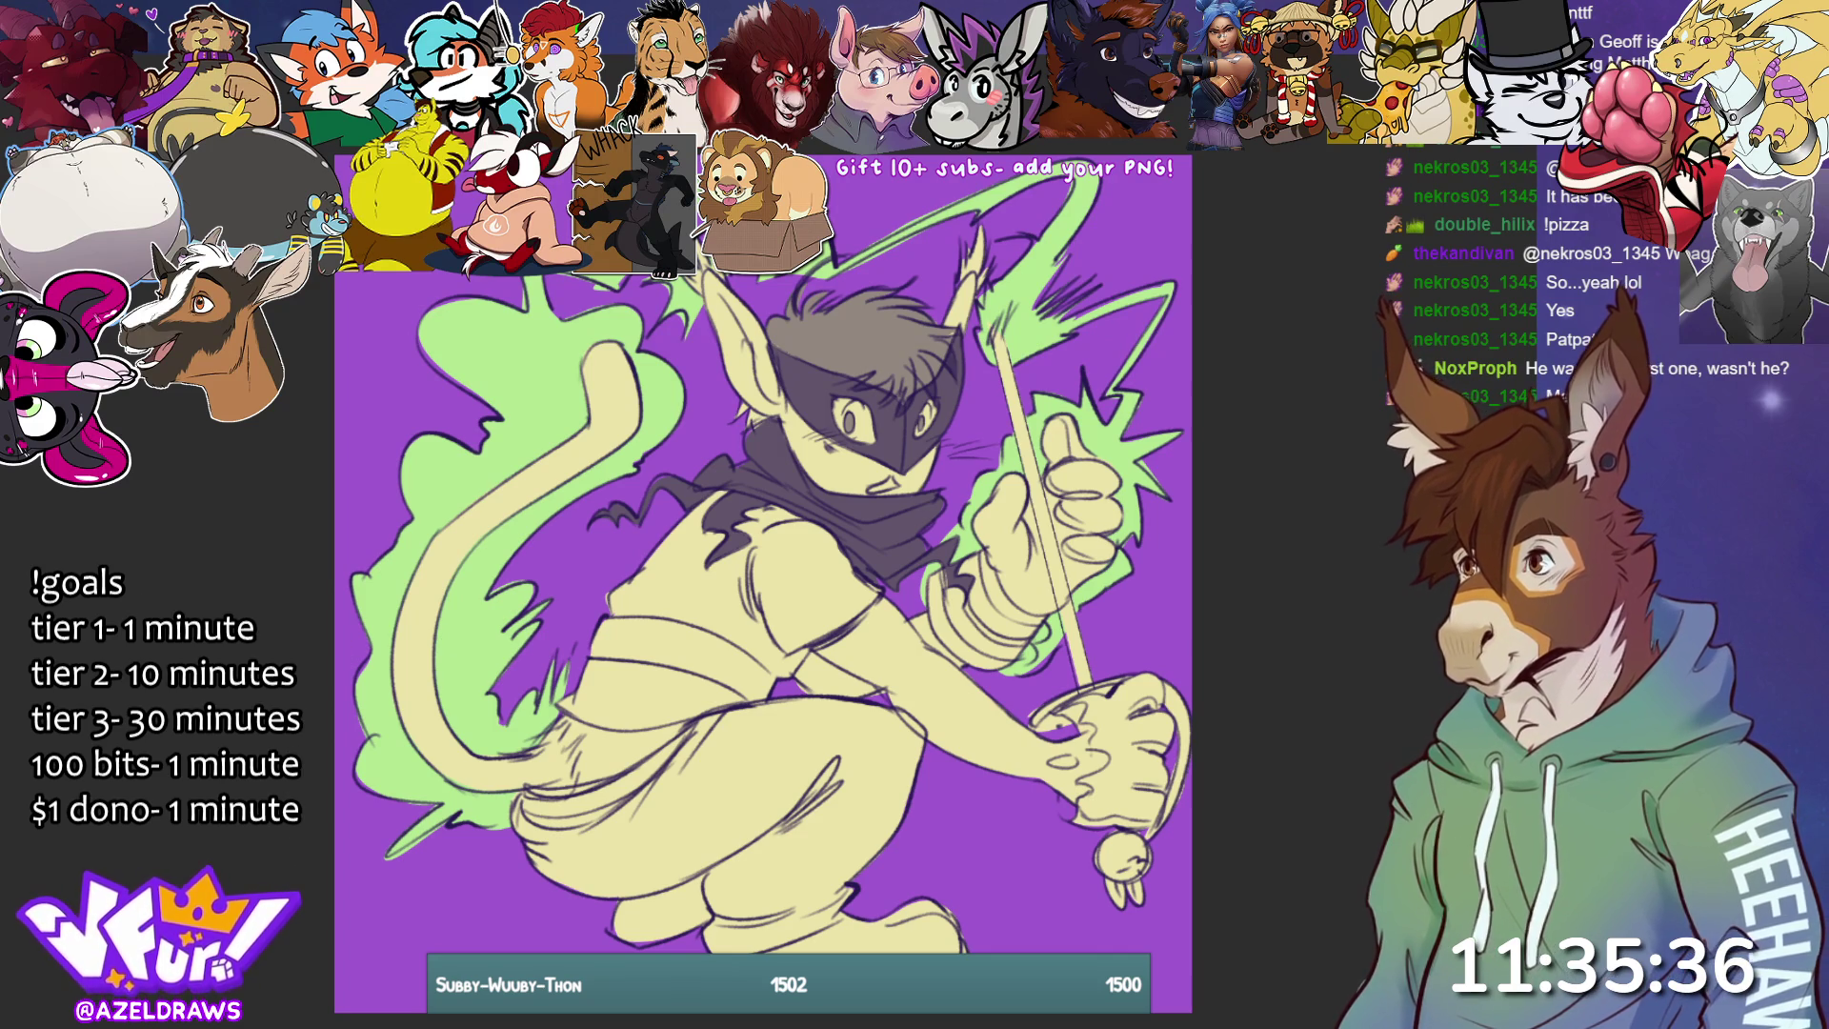
# - Fill the tail tip and the raised fist with flat grey
pyautogui.moveTo(591, 419)
pyautogui.mouseDown()
pyautogui.moveTo(585, 400)
pyautogui.moveTo(663, 386)
pyautogui.moveTo(572, 357)
pyautogui.mouseUp()
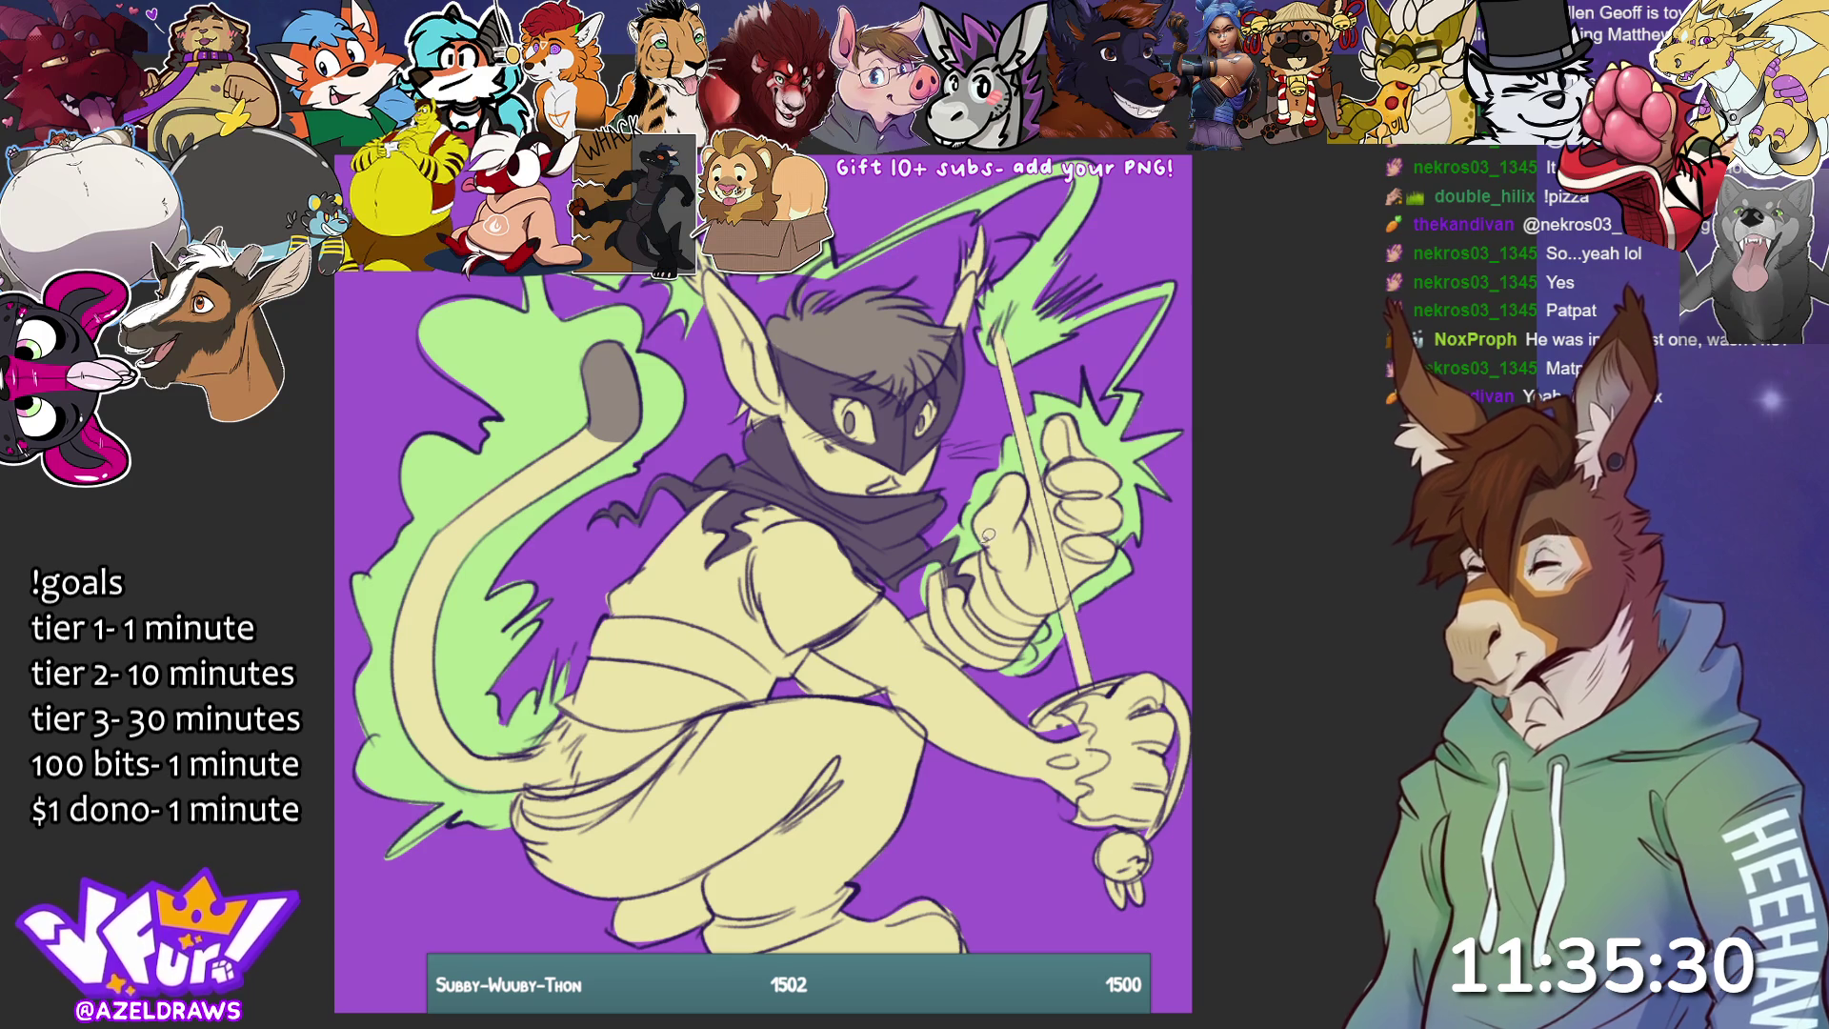
pyautogui.moveTo(952, 543)
pyautogui.mouseDown()
pyautogui.moveTo(929, 605)
pyautogui.moveTo(1009, 673)
pyautogui.moveTo(1129, 545)
pyautogui.moveTo(1081, 395)
pyautogui.moveTo(1048, 430)
pyautogui.moveTo(1048, 476)
pyautogui.moveTo(1000, 477)
pyautogui.moveTo(1099, 680)
pyautogui.mouseUp()
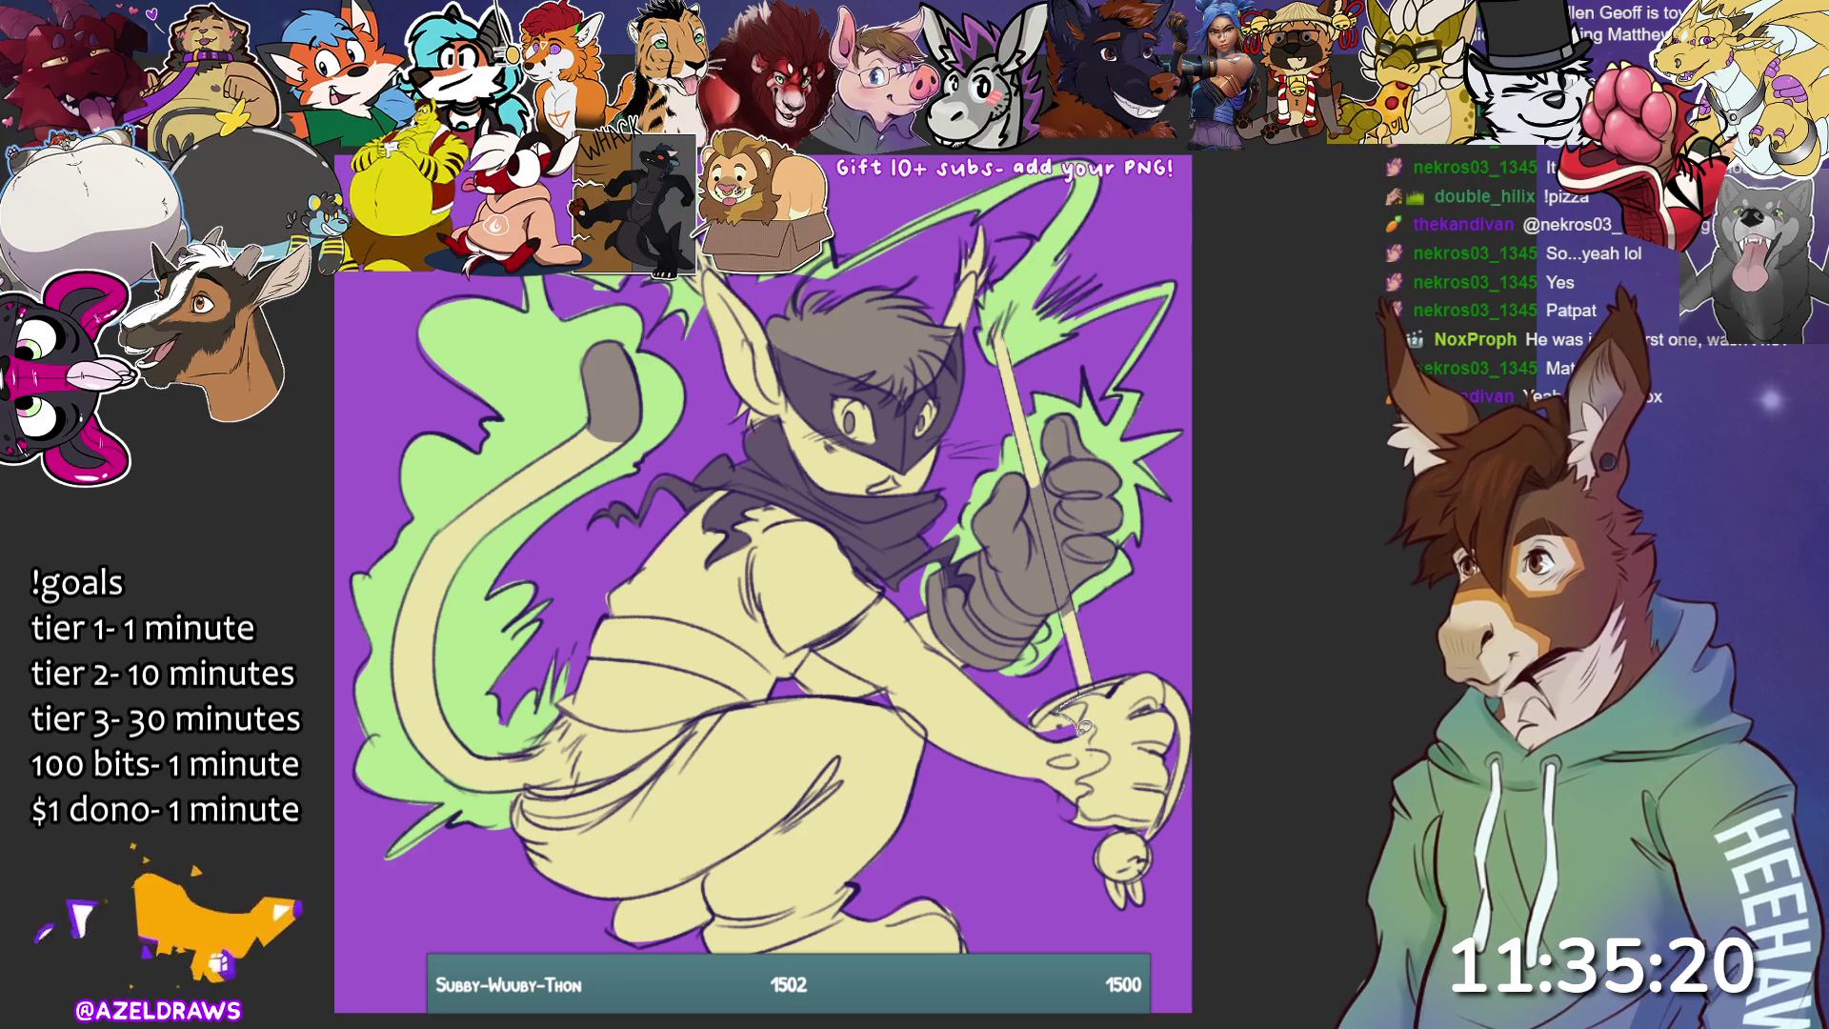
# - Fill the hand on the hilt grey and paint a white highlight down the rapier blade
pyautogui.moveTo(1092, 780)
pyautogui.mouseDown()
pyautogui.moveTo(1078, 805)
pyautogui.moveTo(1099, 827)
pyautogui.moveTo(1164, 812)
pyautogui.moveTo(1180, 707)
pyautogui.moveTo(1164, 671)
pyautogui.moveTo(1114, 686)
pyautogui.moveTo(1071, 753)
pyautogui.mouseUp()
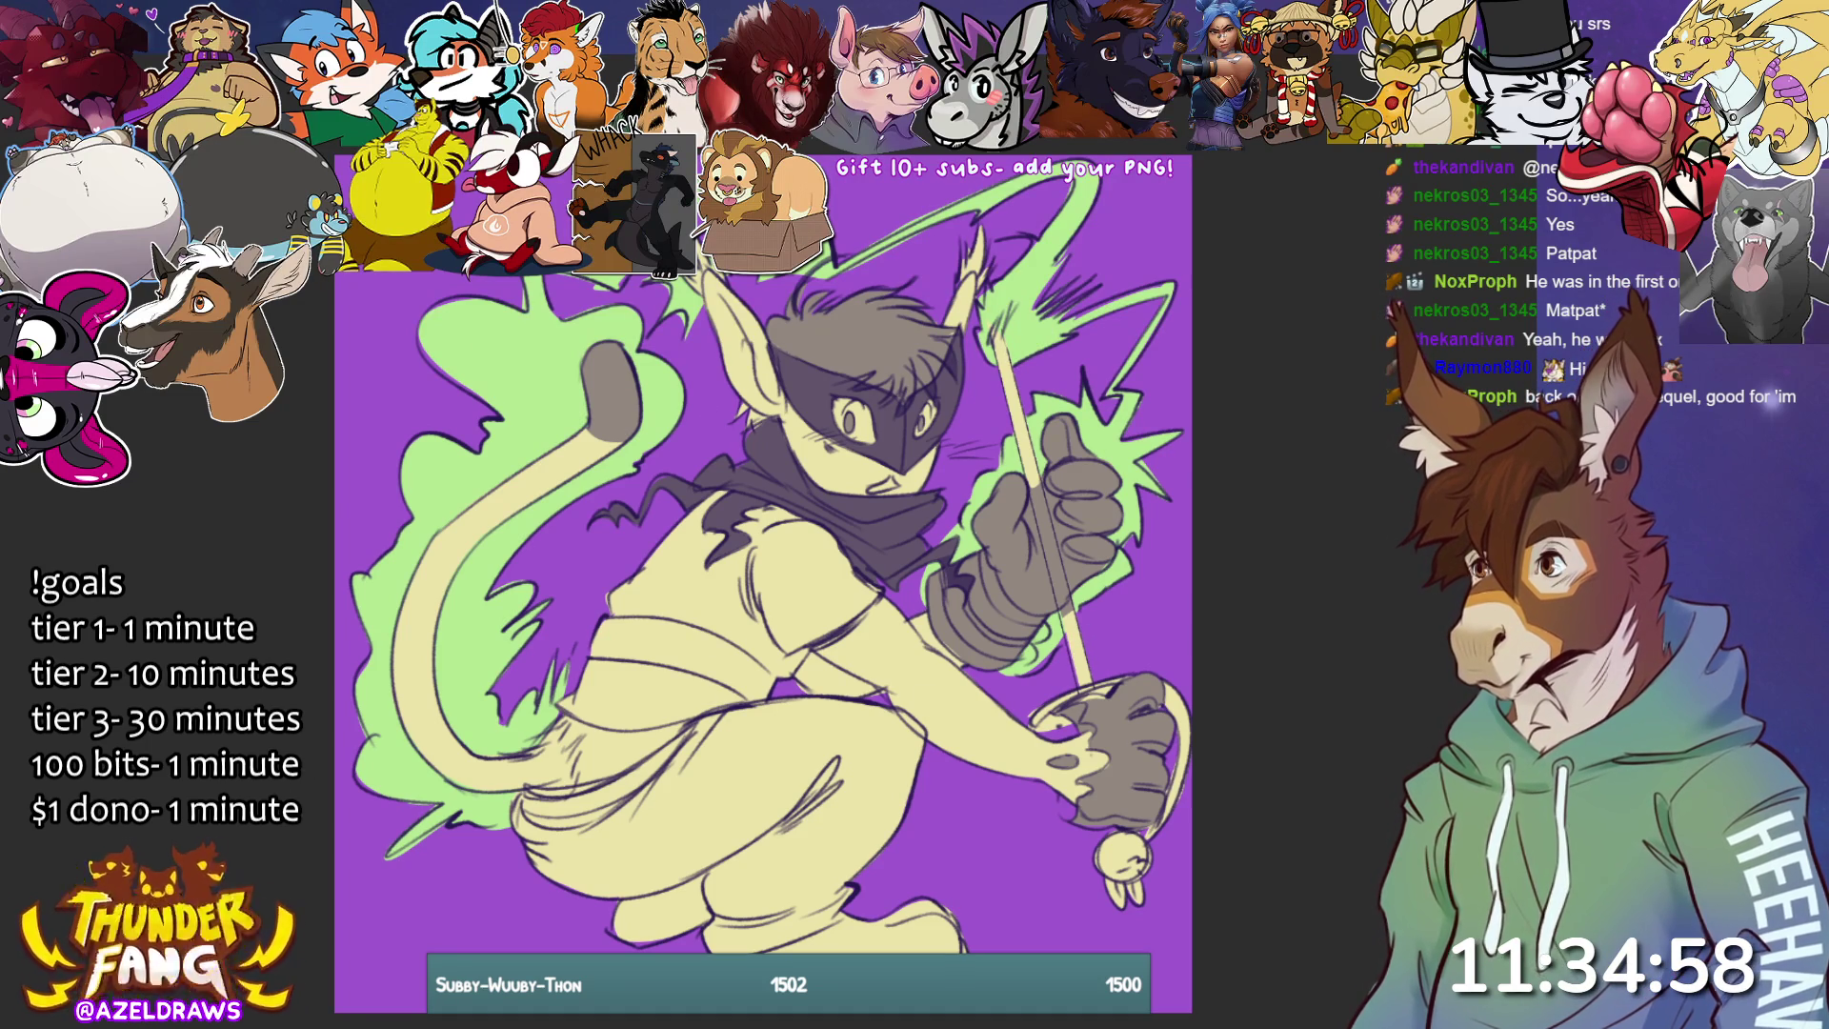
pyautogui.moveTo(993, 331); pyautogui.dragTo(1091, 669)
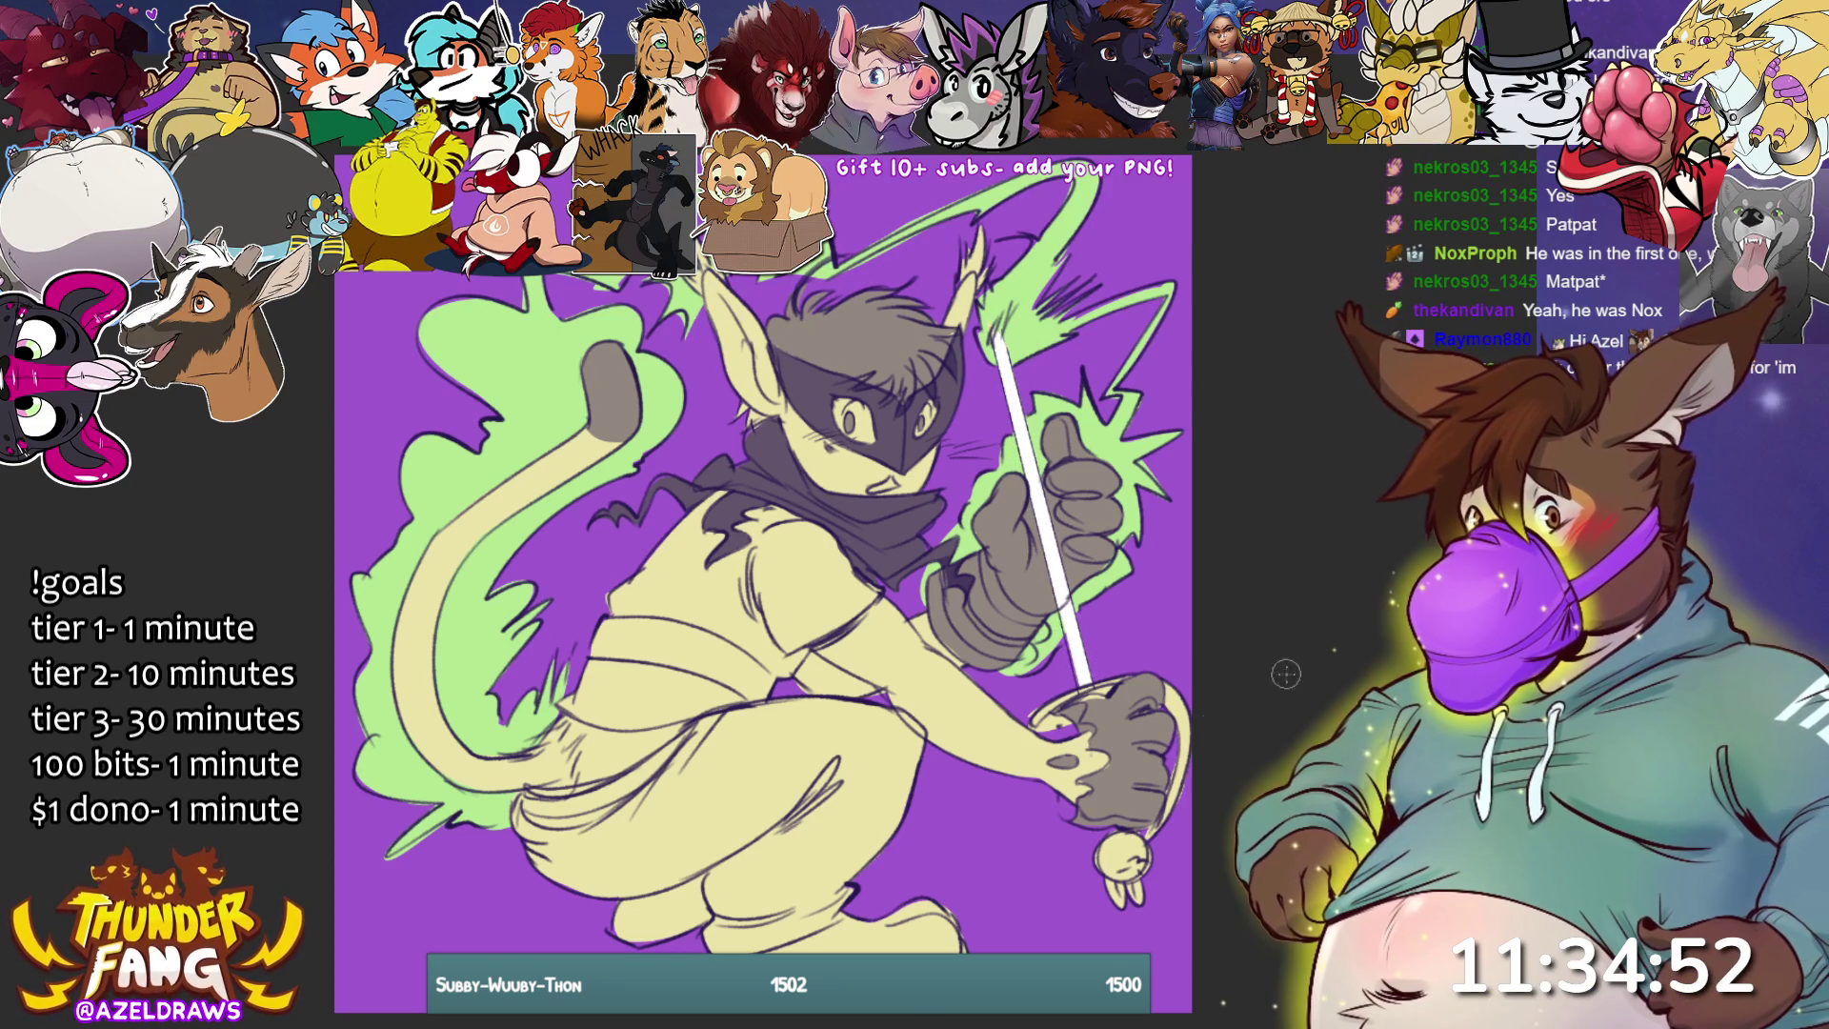
# - Paint white teeth in the mouth, a dark grey waist belt, and darken the lower leg
pyautogui.moveTo(858, 482); pyautogui.dragTo(905, 491)
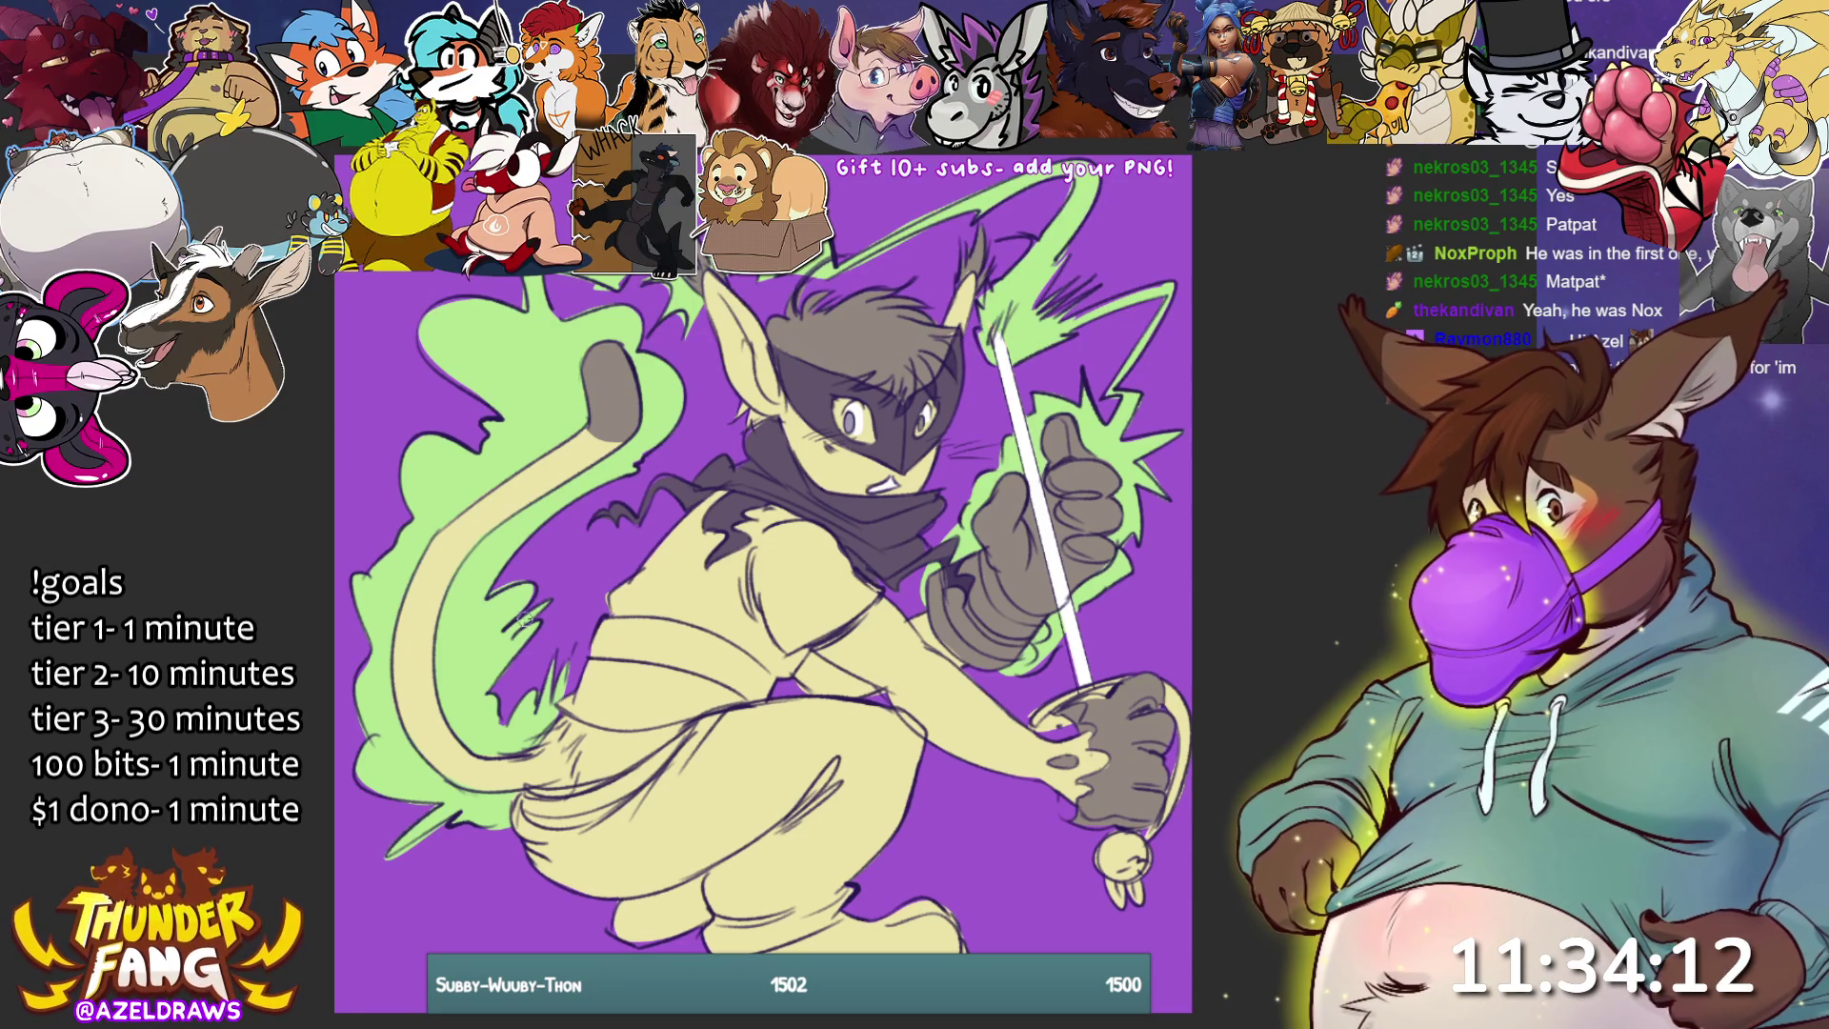
pyautogui.moveTo(598, 627)
pyautogui.mouseDown()
pyautogui.moveTo(774, 678)
pyautogui.moveTo(587, 640)
pyautogui.mouseUp()
pyautogui.moveTo(729, 653)
pyautogui.mouseDown()
pyautogui.moveTo(666, 657)
pyautogui.moveTo(797, 677)
pyautogui.mouseUp()
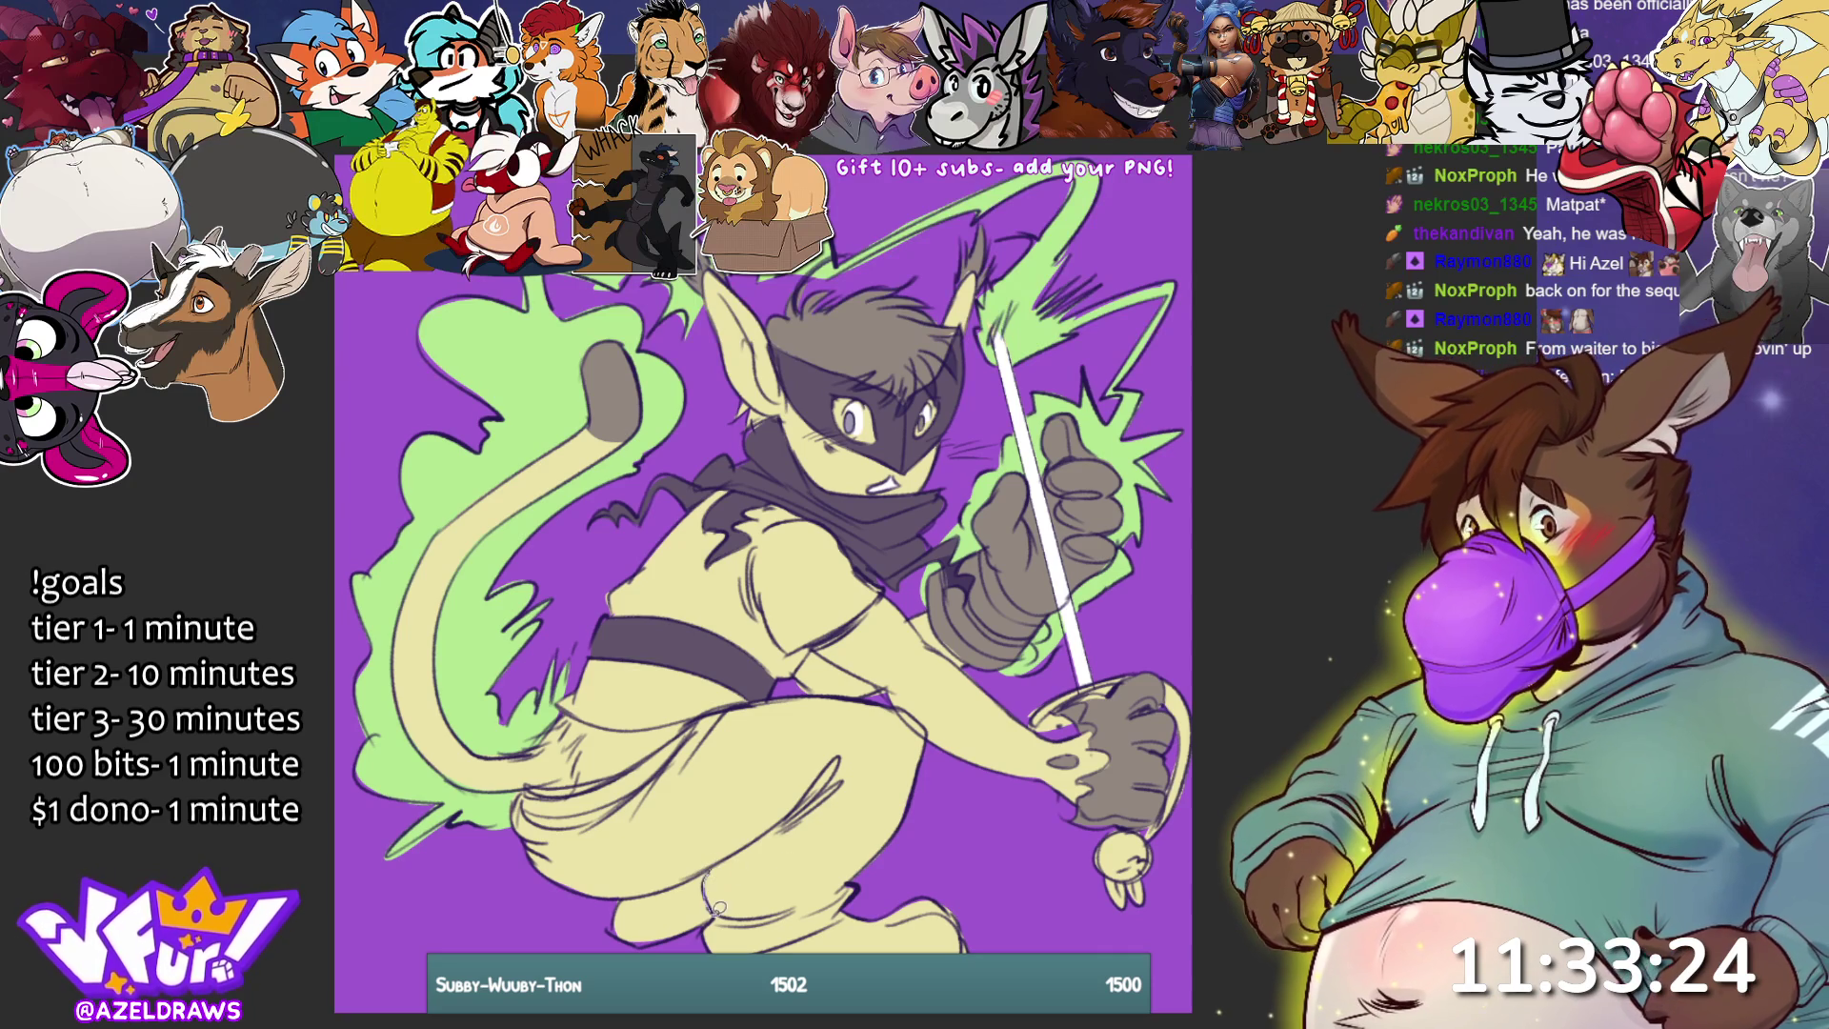
pyautogui.moveTo(855, 910)
pyautogui.mouseDown()
pyautogui.moveTo(933, 787)
pyautogui.moveTo(919, 710)
pyautogui.moveTo(705, 724)
pyautogui.moveTo(829, 692)
pyautogui.moveTo(653, 834)
pyautogui.moveTo(667, 820)
pyautogui.mouseUp()
# - Fill the left thigh with dark trouser grey and shade the foot at the bottom
pyautogui.moveTo(672, 742)
pyautogui.mouseDown()
pyautogui.moveTo(590, 787)
pyautogui.moveTo(522, 794)
pyautogui.moveTo(512, 861)
pyautogui.moveTo(591, 901)
pyautogui.moveTo(790, 819)
pyautogui.mouseUp()
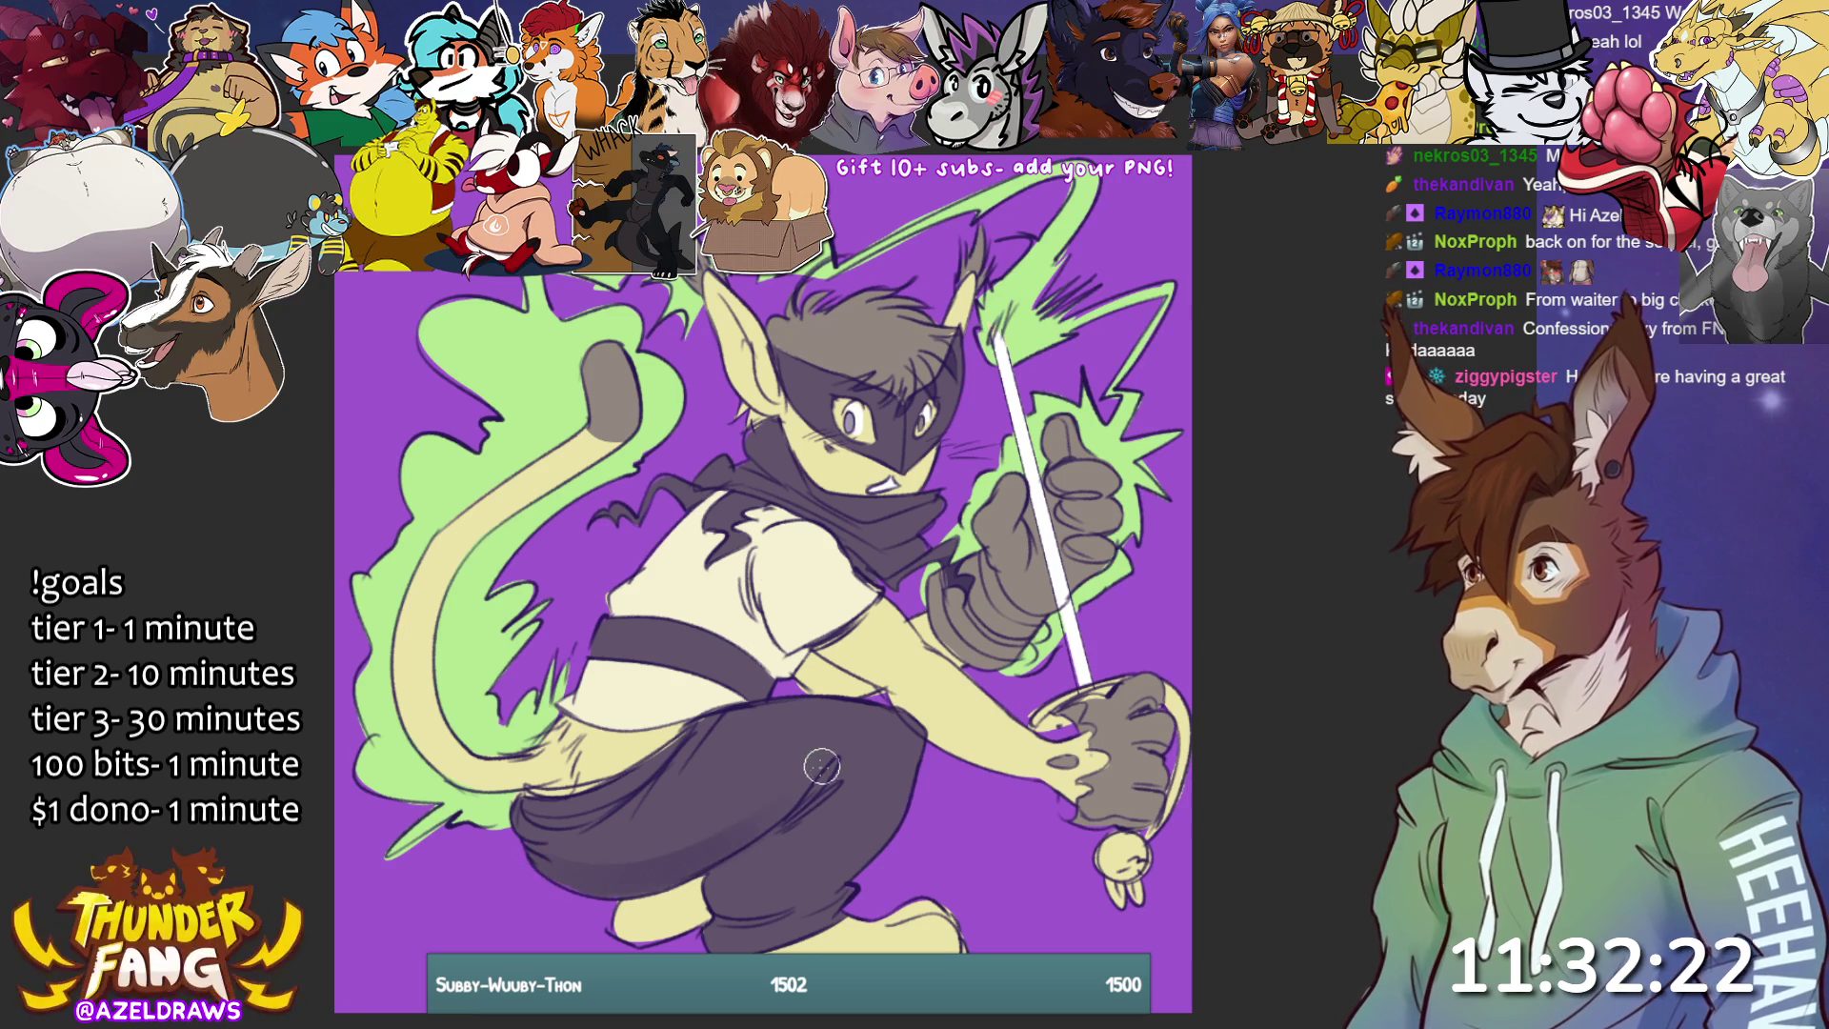
pyautogui.moveTo(715, 872); pyautogui.dragTo(633, 934)
# - Shade the leg above the foot and the belt and hip area in grey
pyautogui.moveTo(719, 872)
pyautogui.mouseDown()
pyautogui.moveTo(715, 891)
pyautogui.moveTo(762, 915)
pyautogui.moveTo(743, 938)
pyautogui.mouseUp()
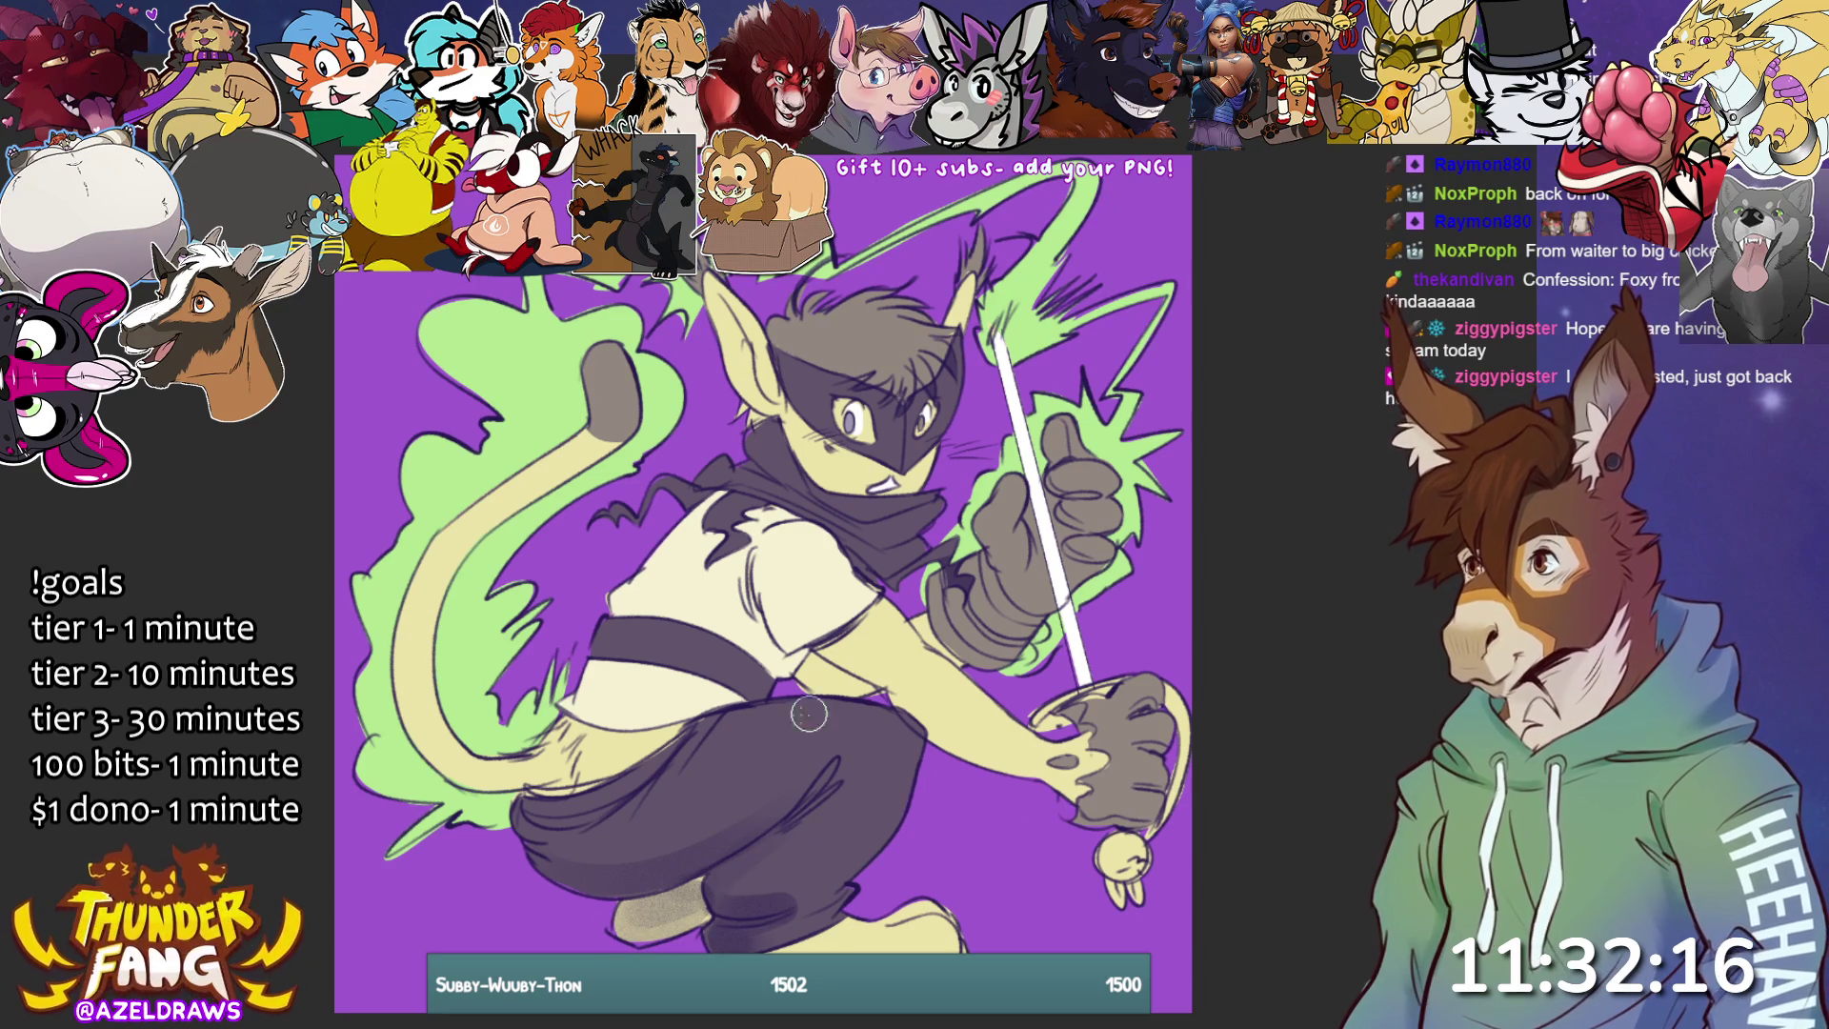
pyautogui.moveTo(724, 698); pyautogui.dragTo(803, 667)
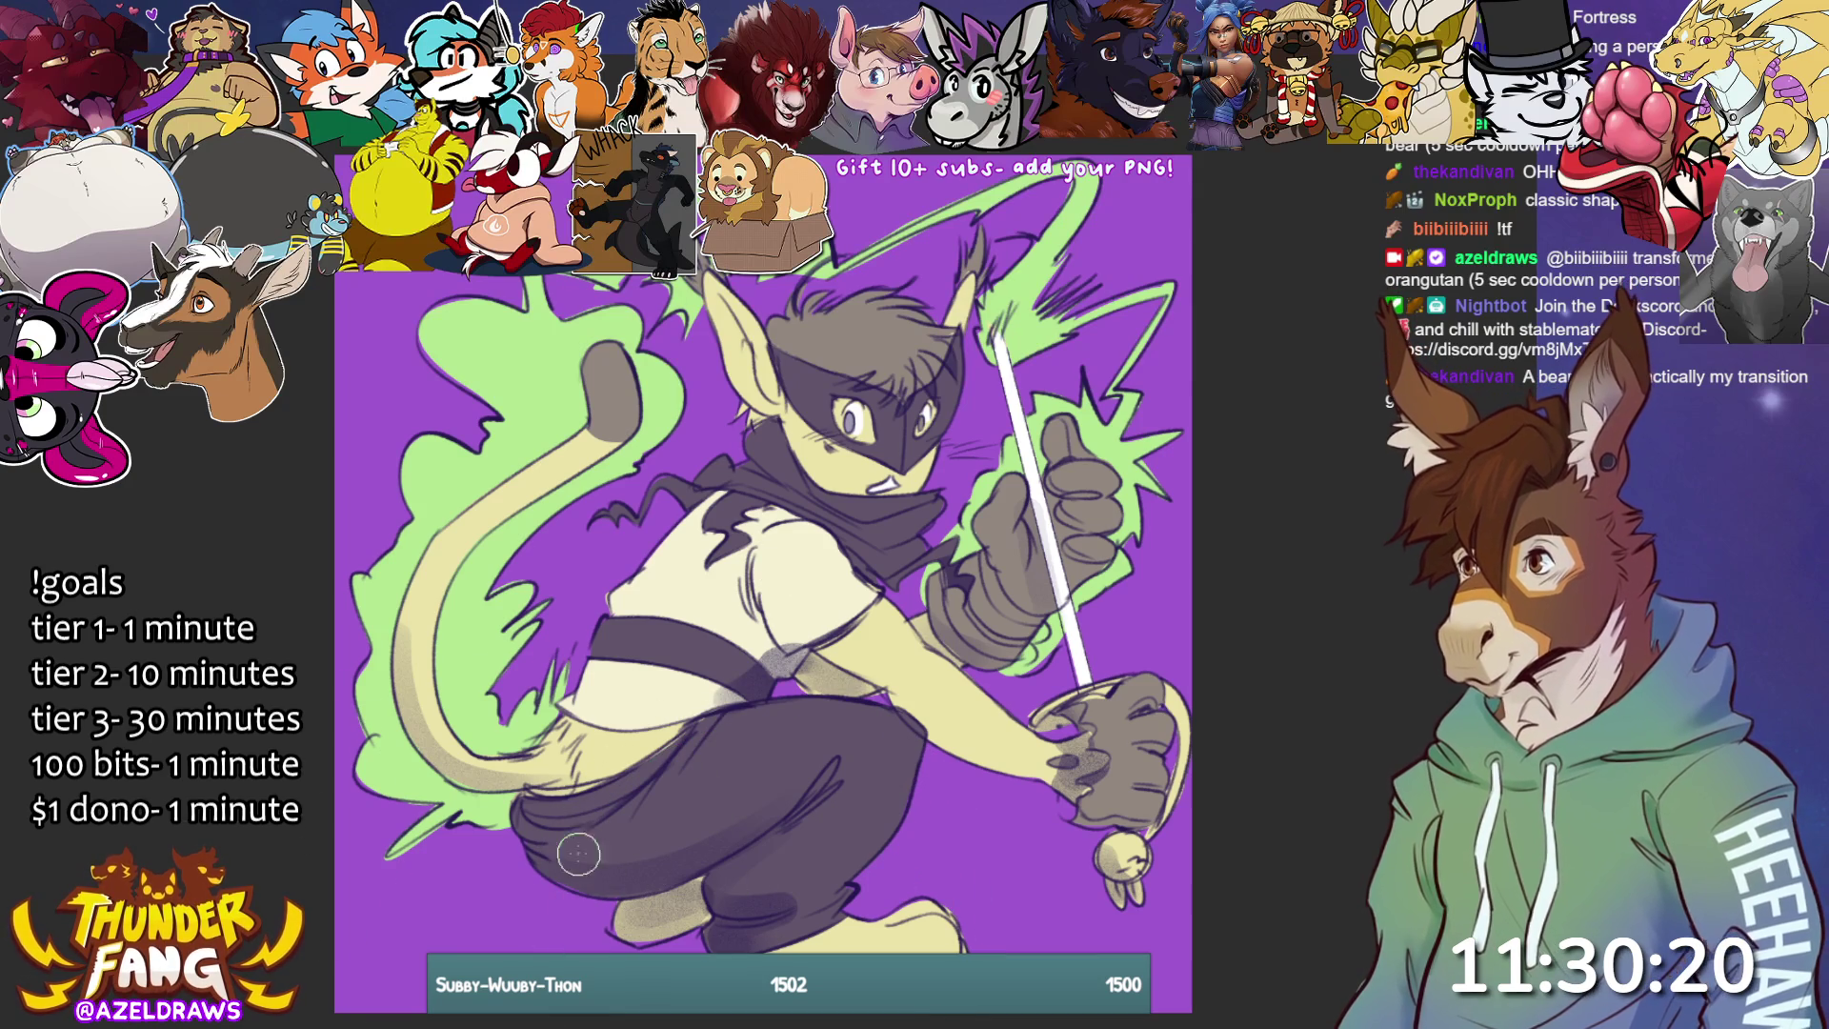
# - Paint a dark purple ground shadow along the canvas bottom and white highlights on the green flame
pyautogui.moveTo(705, 929); pyautogui.dragTo(505, 943)
pyautogui.moveTo(1005, 938)
pyautogui.mouseDown()
pyautogui.moveTo(571, 929)
pyautogui.moveTo(905, 933)
pyautogui.moveTo(619, 938)
pyautogui.mouseUp()
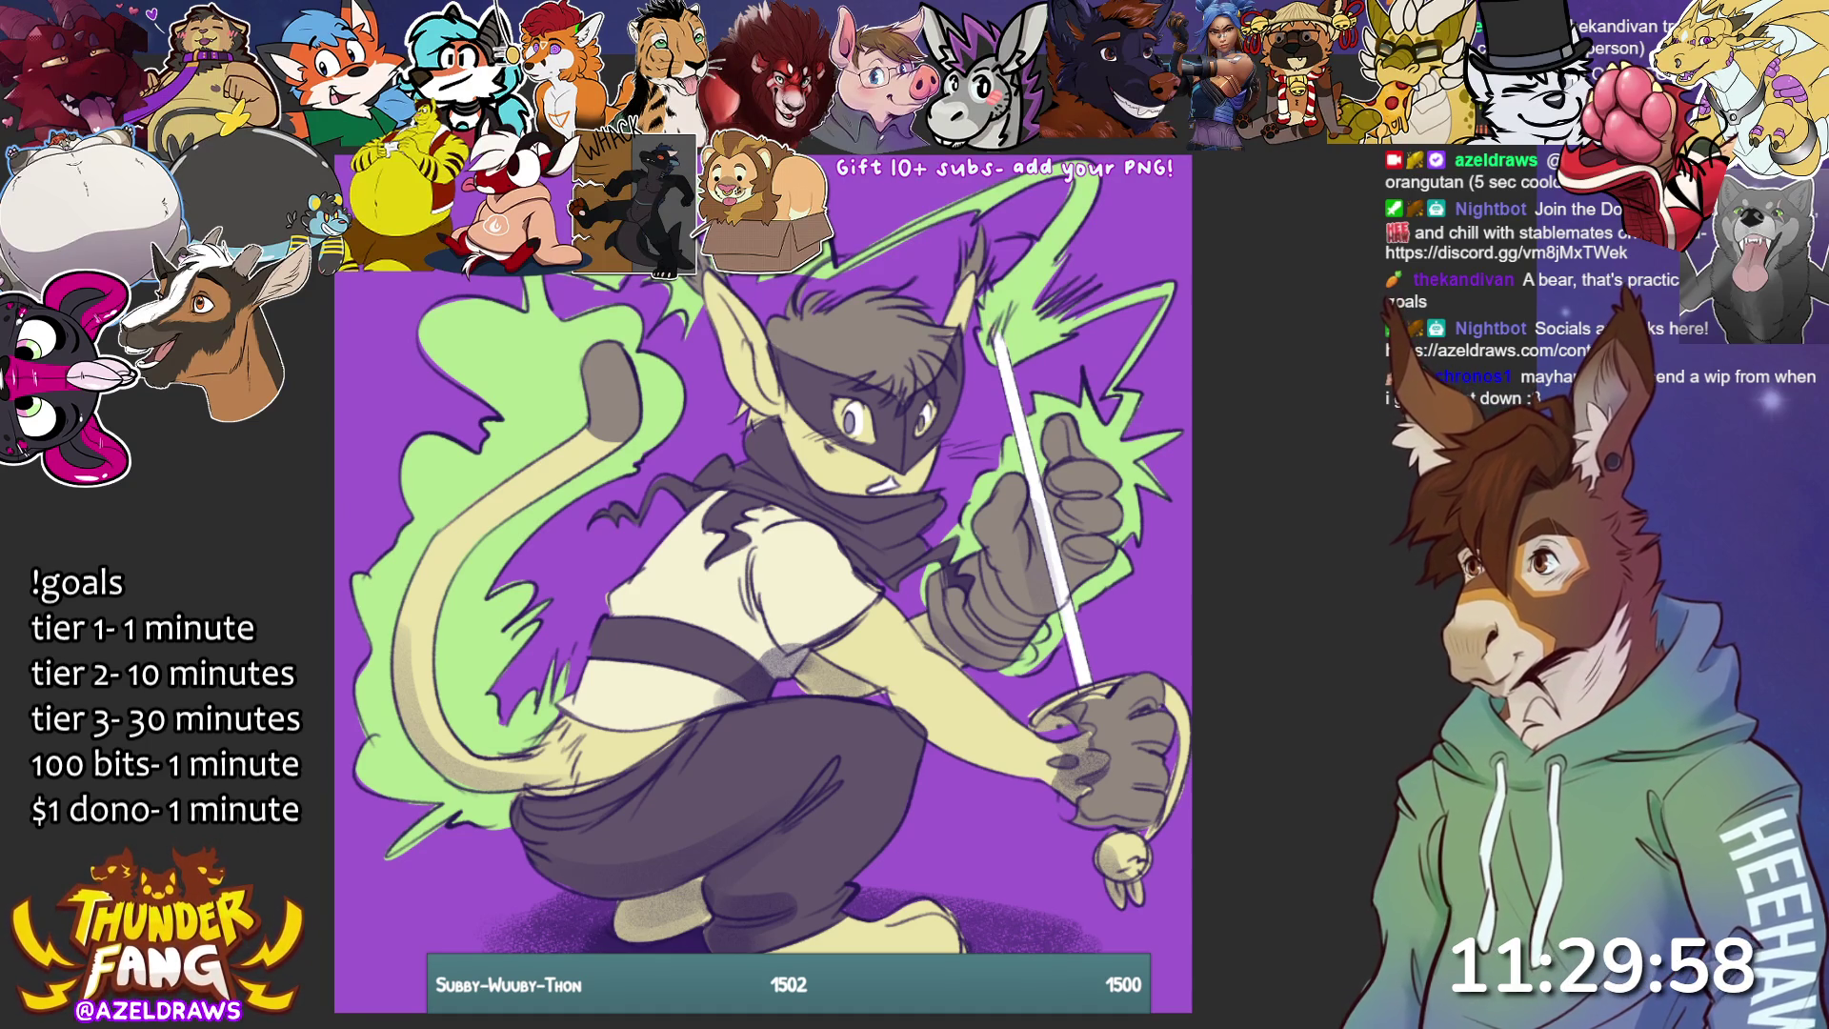
pyautogui.moveTo(494, 398)
pyautogui.mouseDown()
pyautogui.moveTo(410, 443)
pyautogui.moveTo(401, 343)
pyautogui.moveTo(533, 286)
pyautogui.moveTo(500, 285)
pyautogui.mouseUp()
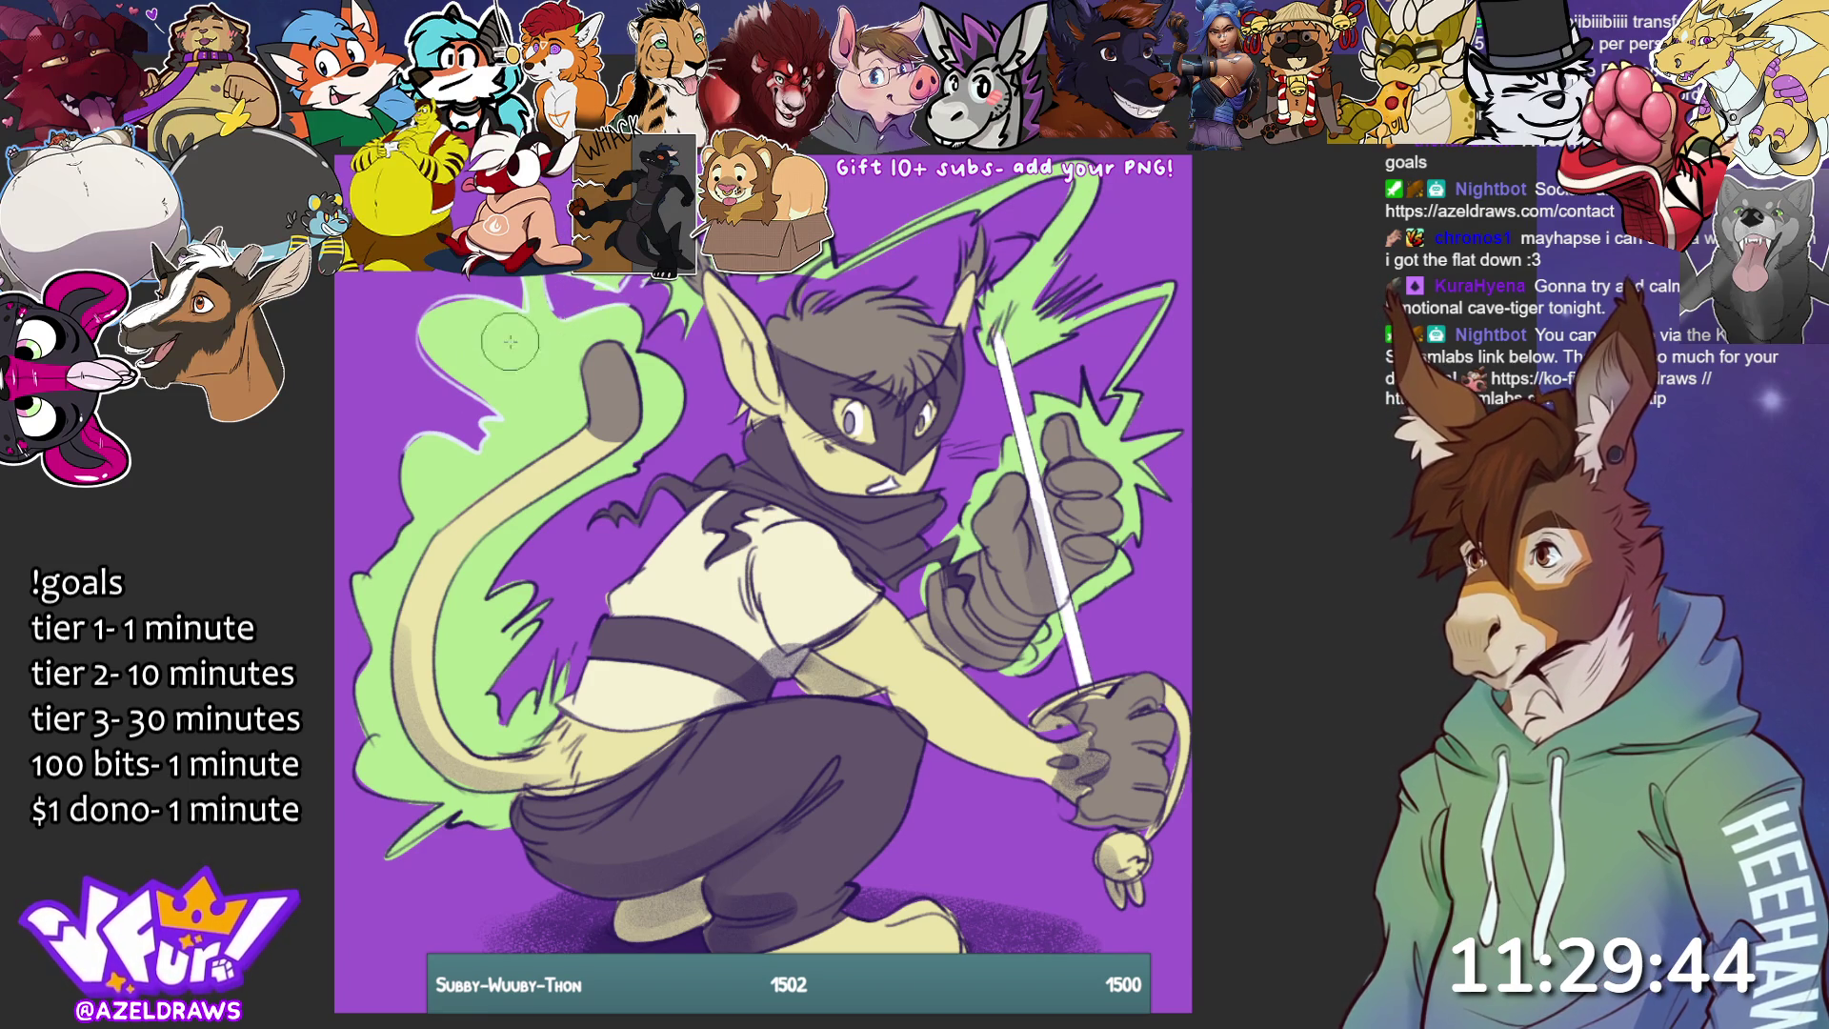
# - Extend the flame's left edge in green, add light tail strokes, and hatch near the sword tip
pyautogui.moveTo(450, 443)
pyautogui.mouseDown()
pyautogui.moveTo(379, 548)
pyautogui.moveTo(357, 667)
pyautogui.moveTo(407, 843)
pyautogui.mouseUp()
pyautogui.moveTo(538, 710)
pyautogui.mouseDown()
pyautogui.moveTo(514, 691)
pyautogui.moveTo(549, 656)
pyautogui.mouseUp()
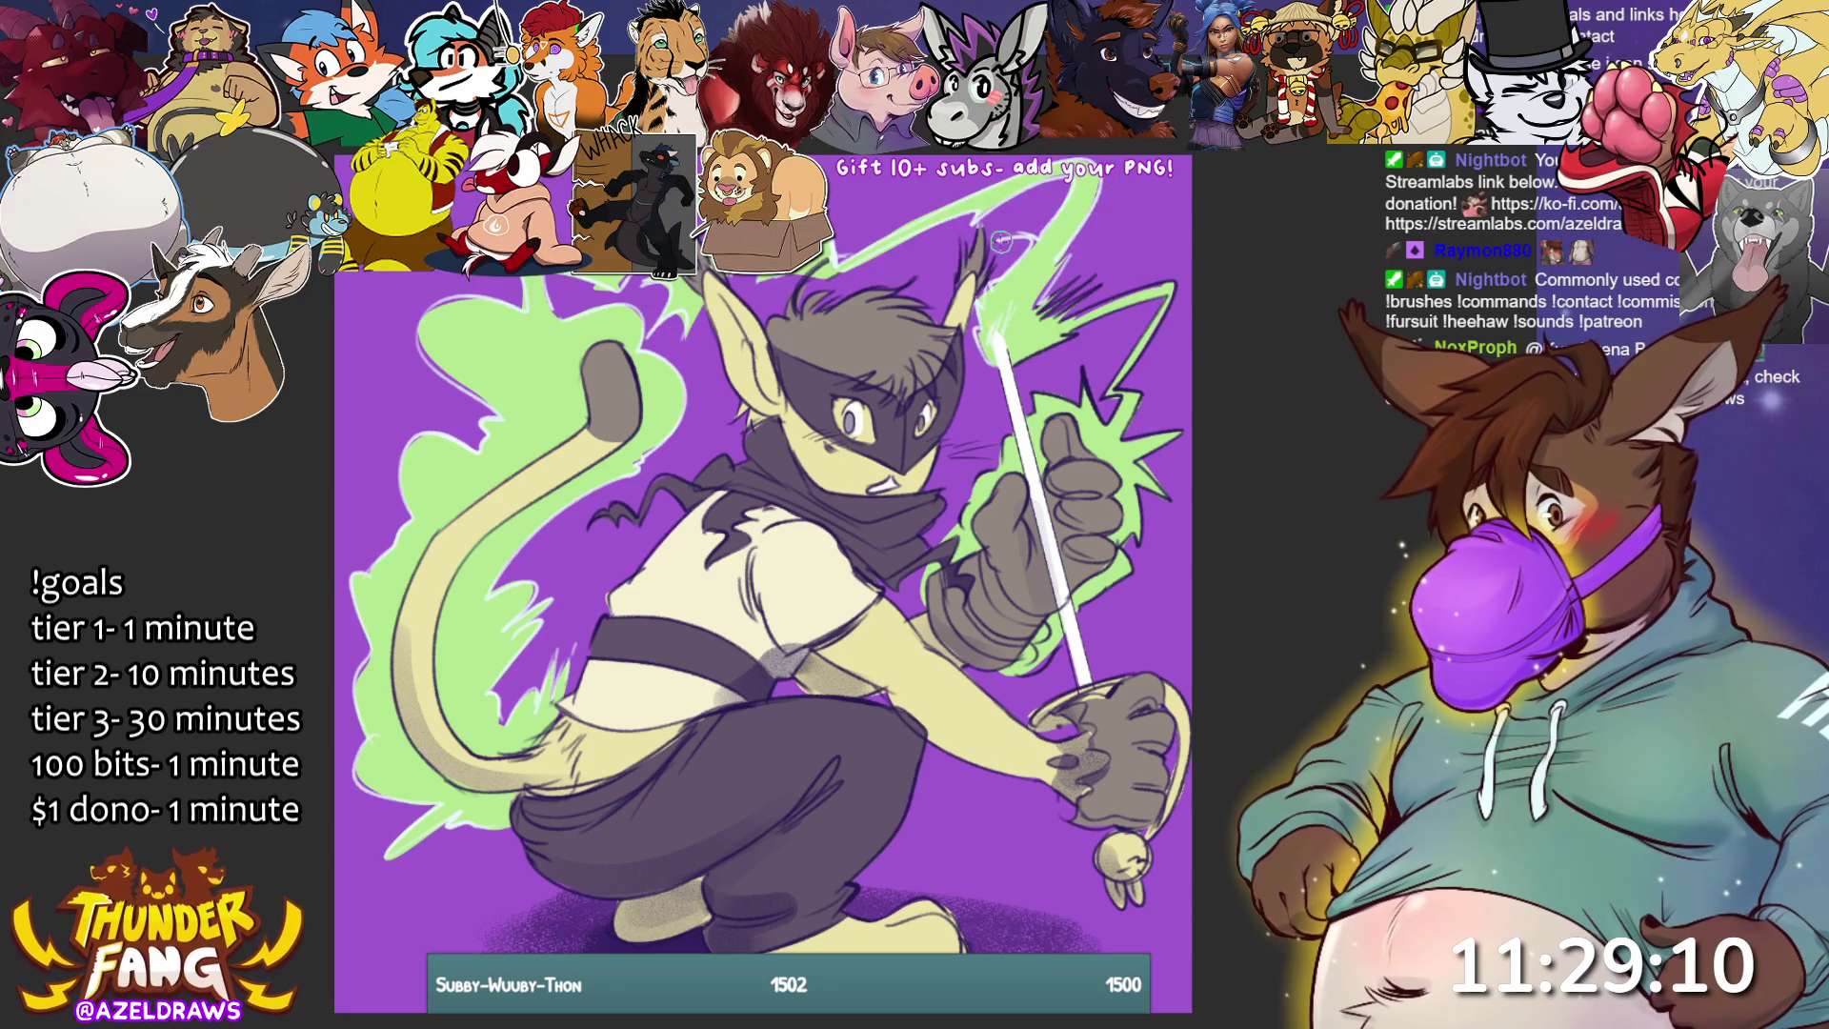
pyautogui.moveTo(1073, 258)
pyautogui.mouseDown()
pyautogui.moveTo(1045, 318)
pyautogui.moveTo(1181, 281)
pyautogui.moveTo(1057, 343)
pyautogui.moveTo(1167, 295)
pyautogui.moveTo(1105, 393)
pyautogui.mouseUp()
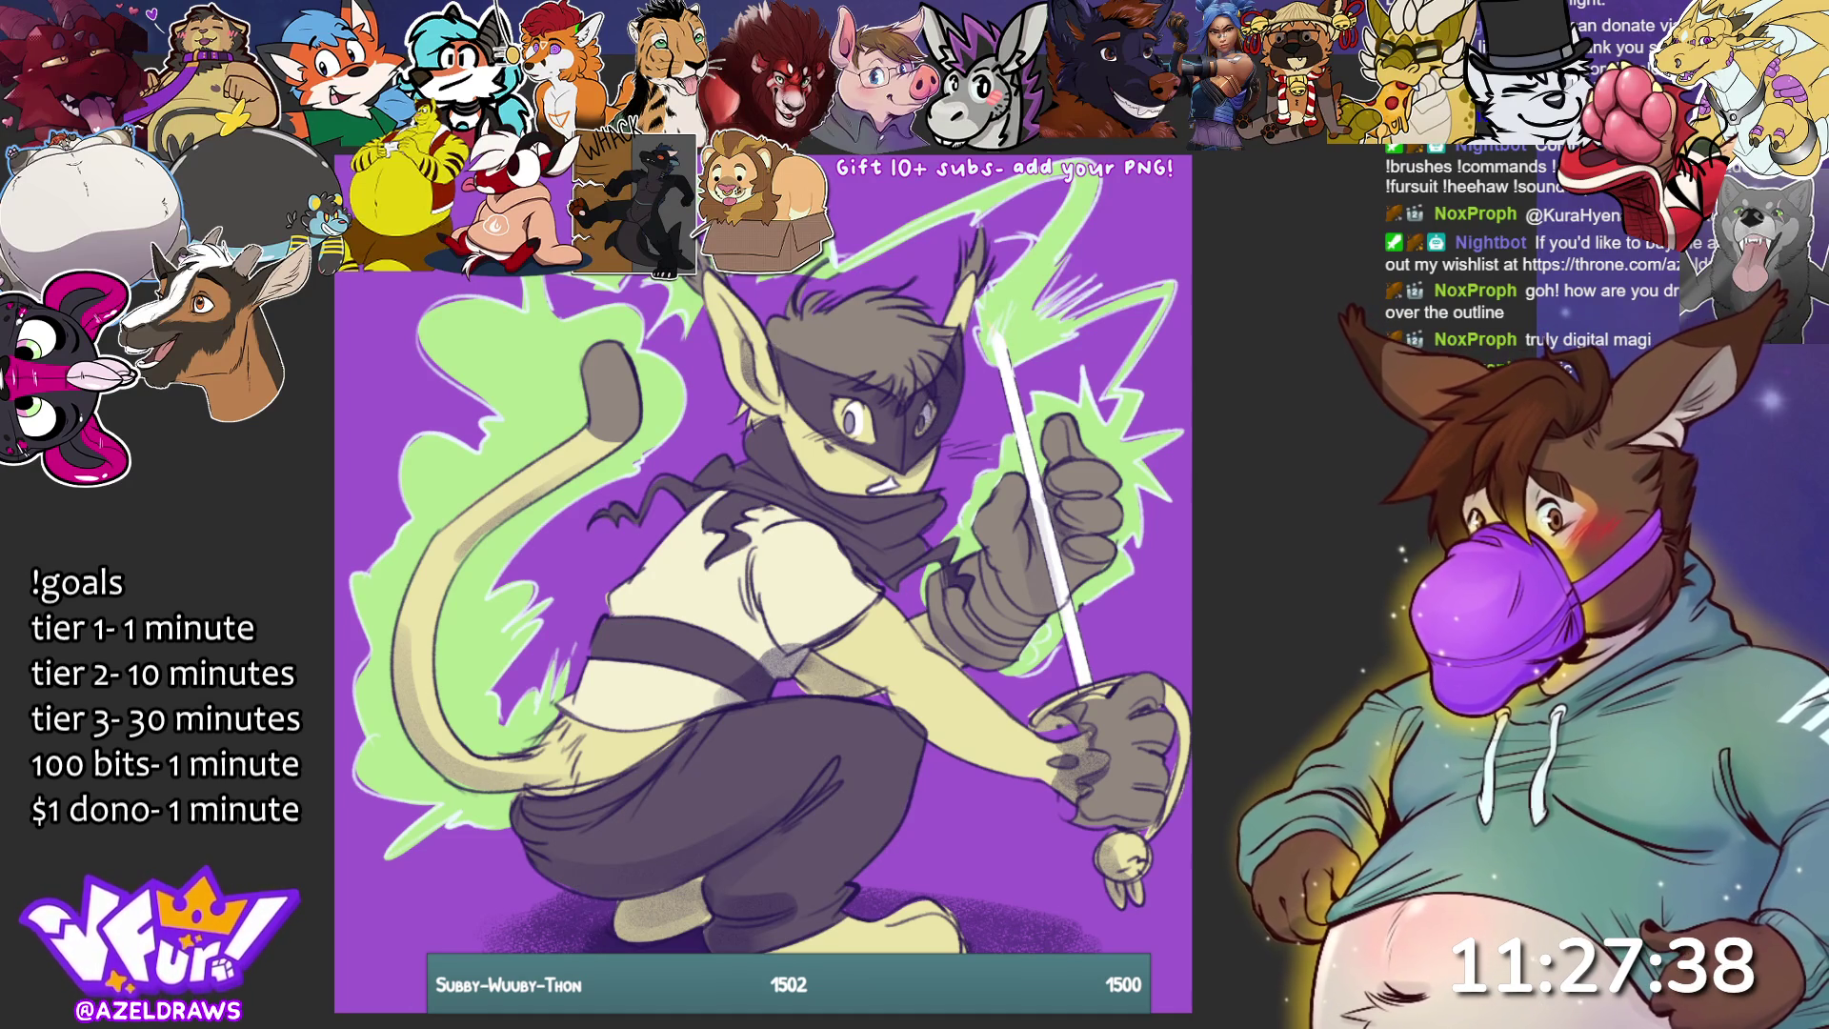
# - Sample the mask's grey with the Eyedropper and letter the signature at the bottom-left
pyautogui.moveTo(741, 406); pyautogui.dragTo(855, 329)
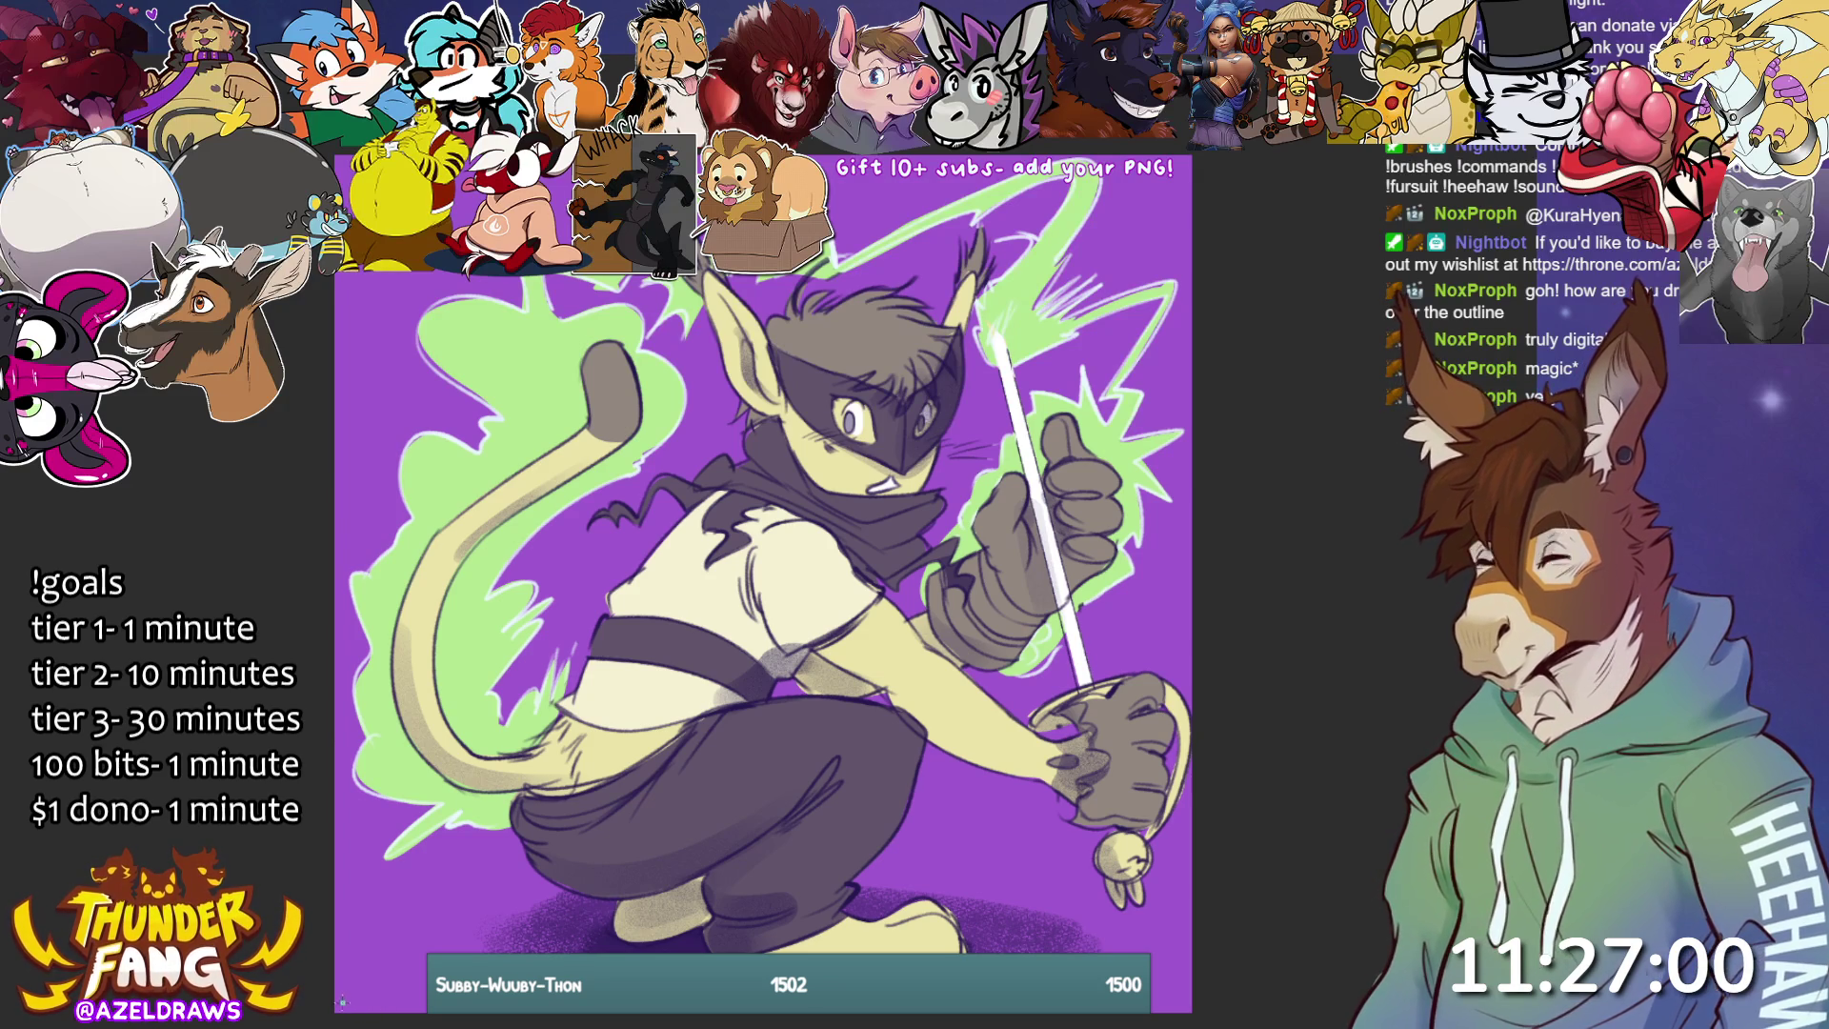
pyautogui.moveTo(376, 1005); pyautogui.dragTo(427, 1002)
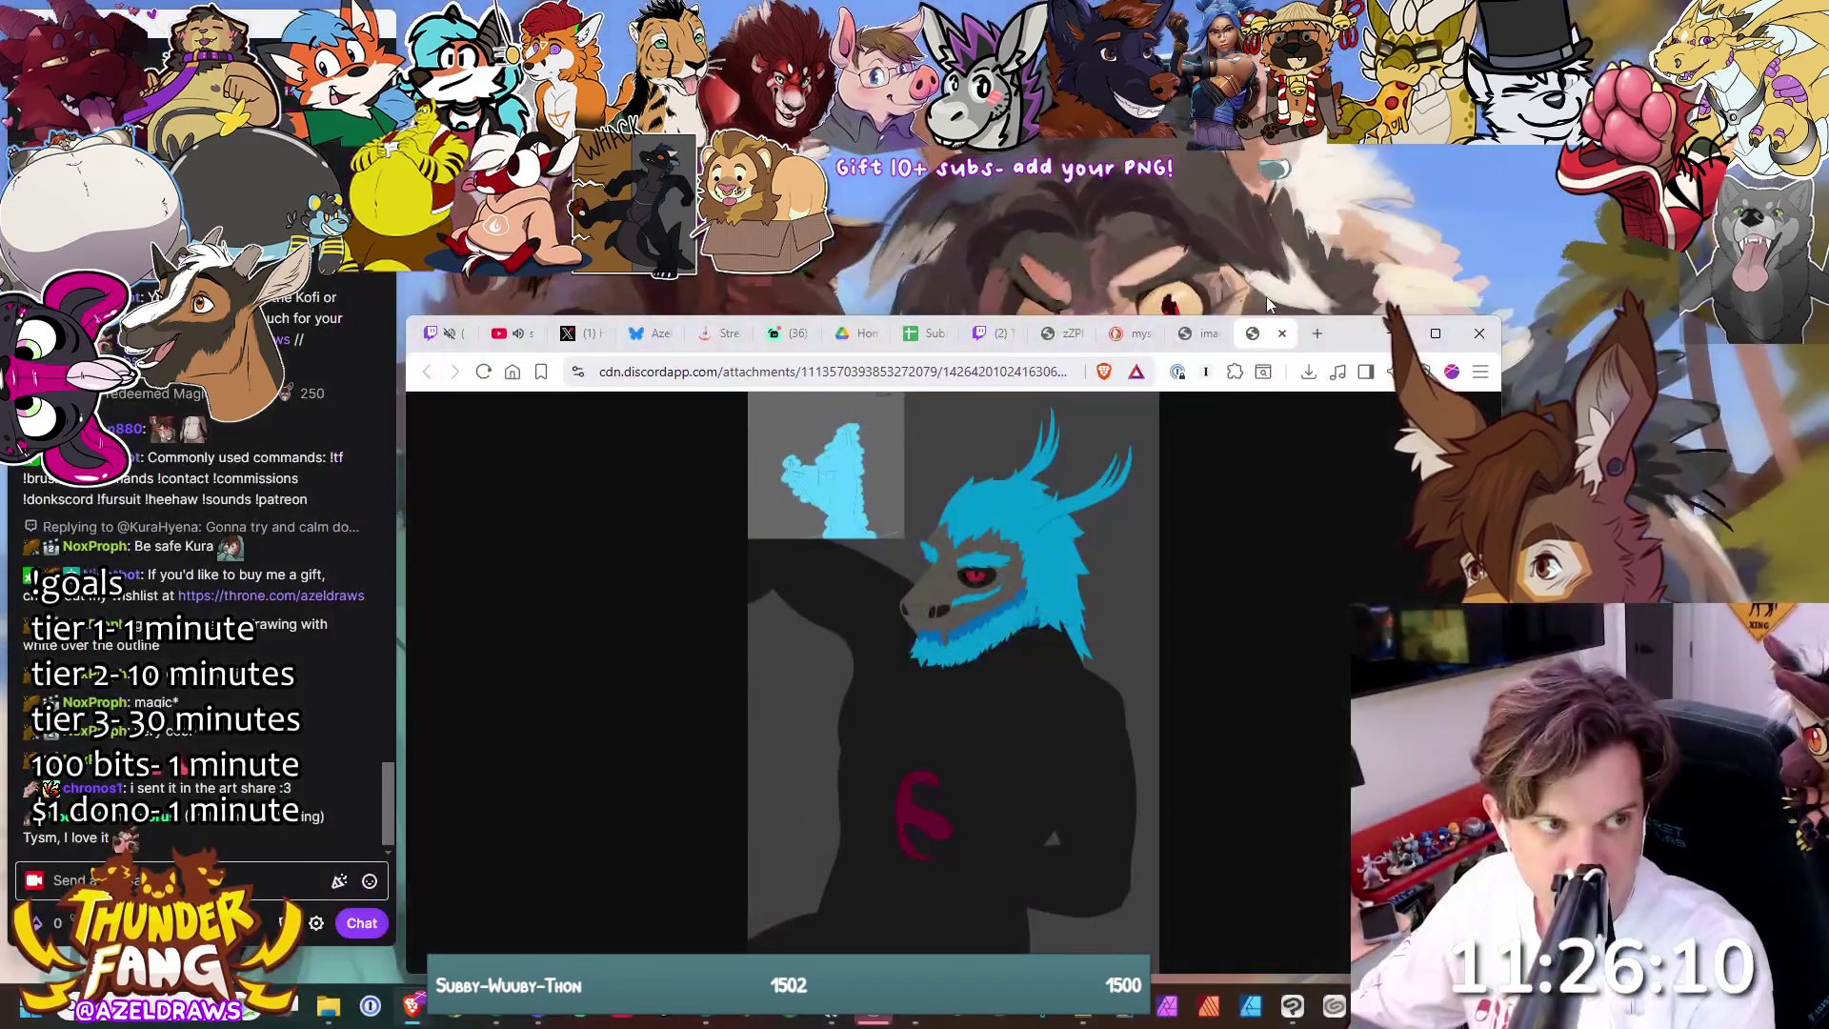
# - Move the Brave window showing the reference image aside to get back to the canvas
pyautogui.moveTo(1355, 312)
pyautogui.mouseDown()
pyautogui.moveTo(1334, 296)
pyautogui.moveTo(1362, 325)
pyautogui.moveTo(1337, 190)
pyautogui.mouseUp()
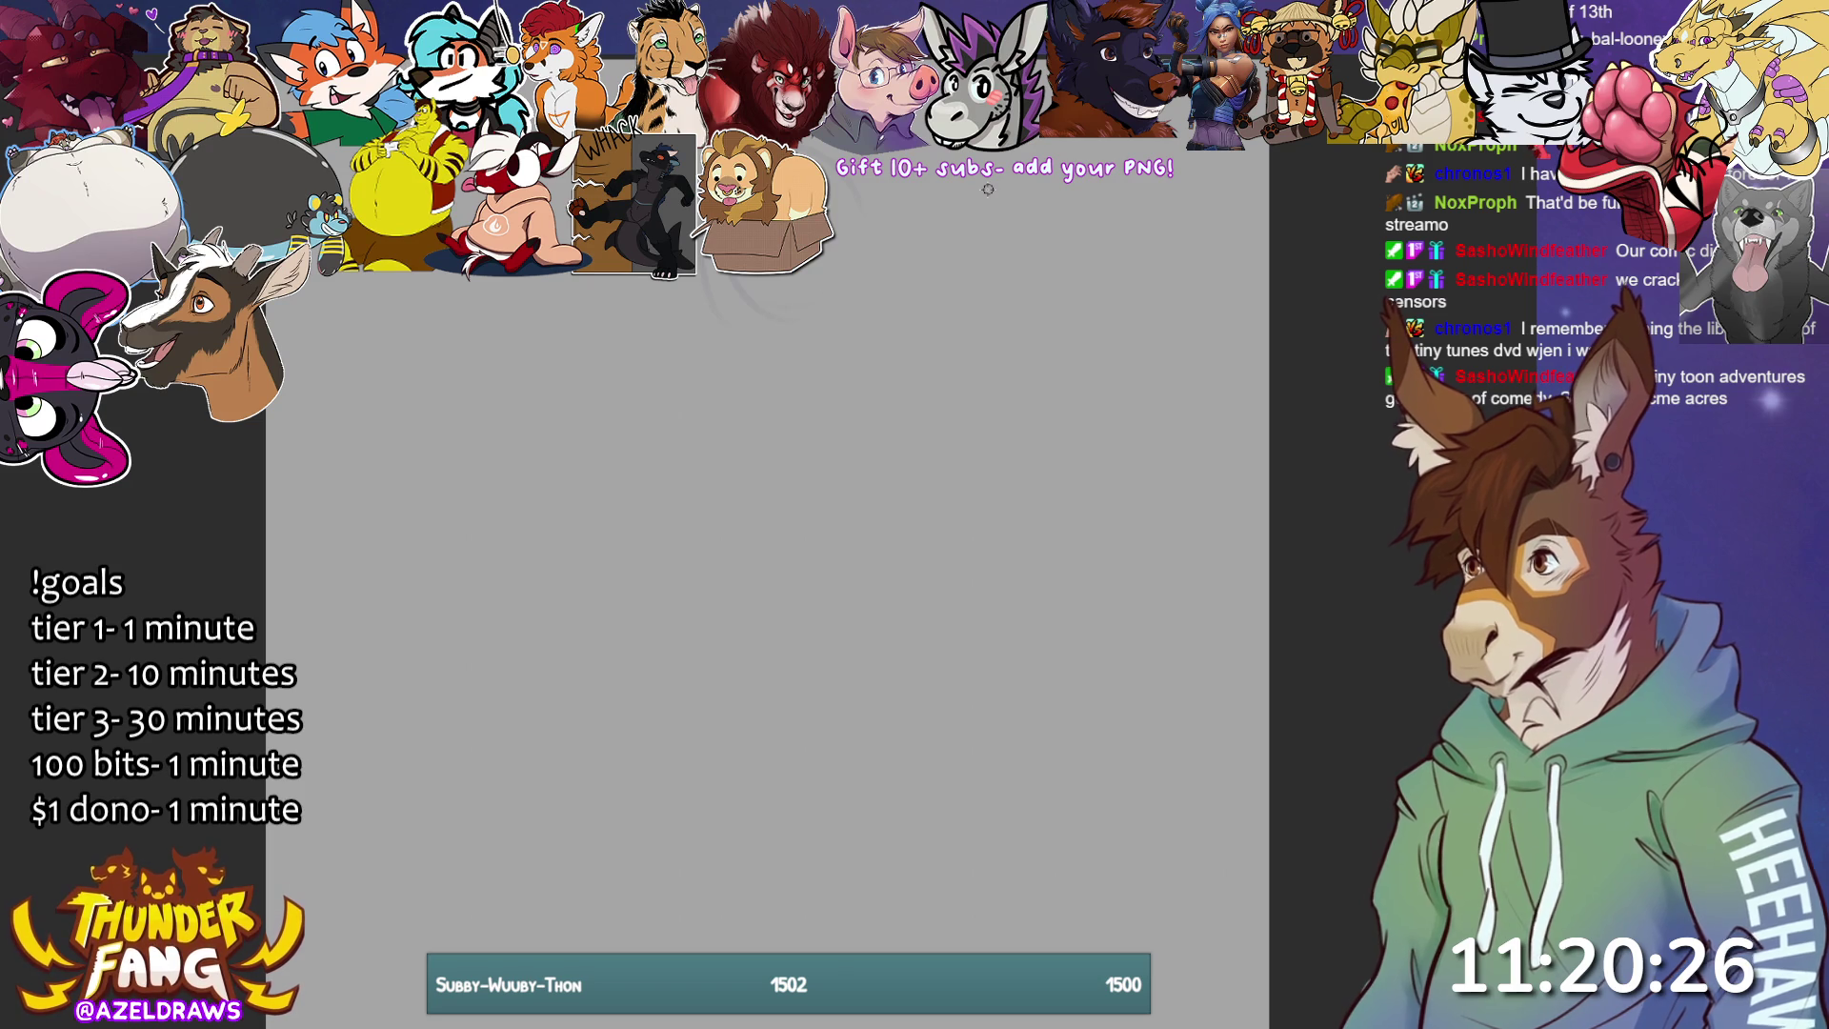
# - Sketch a curved stroke and a vertical ellipse over the circle, then undo with Ctrl+Z
pyautogui.scroll(-1, 924, 502)
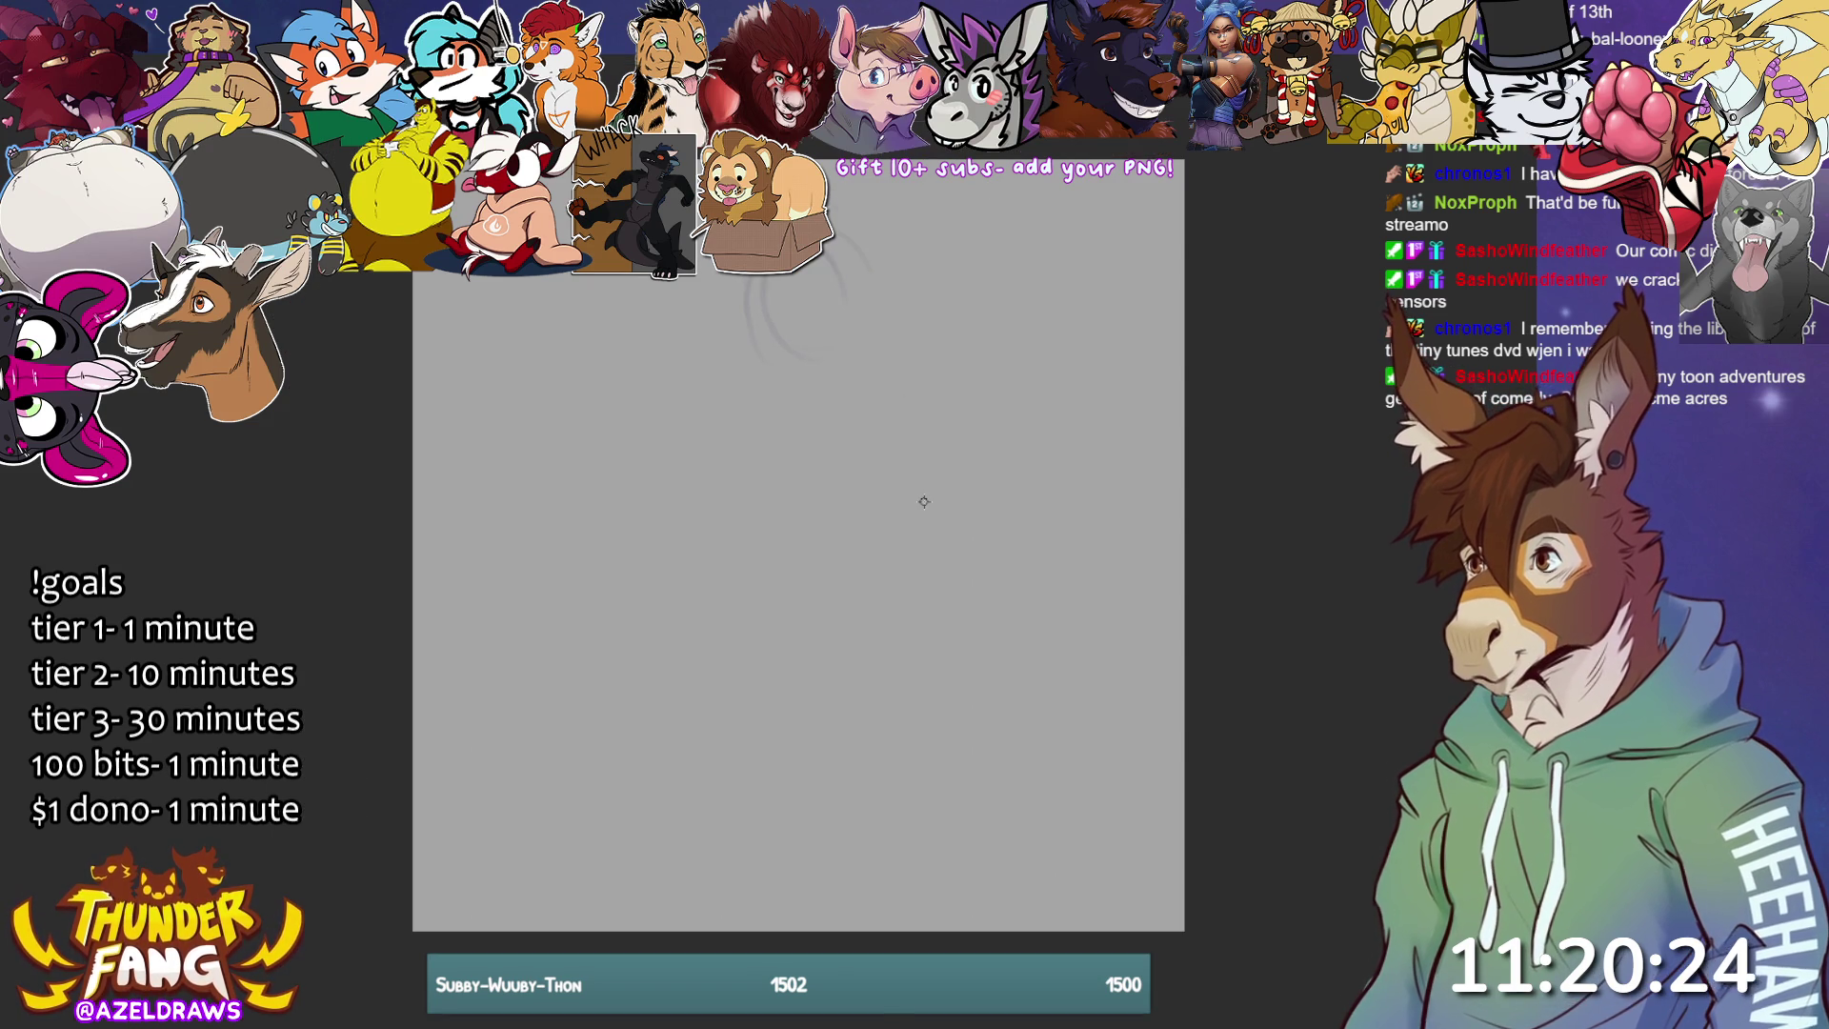
pyautogui.scroll(1, 798, 572)
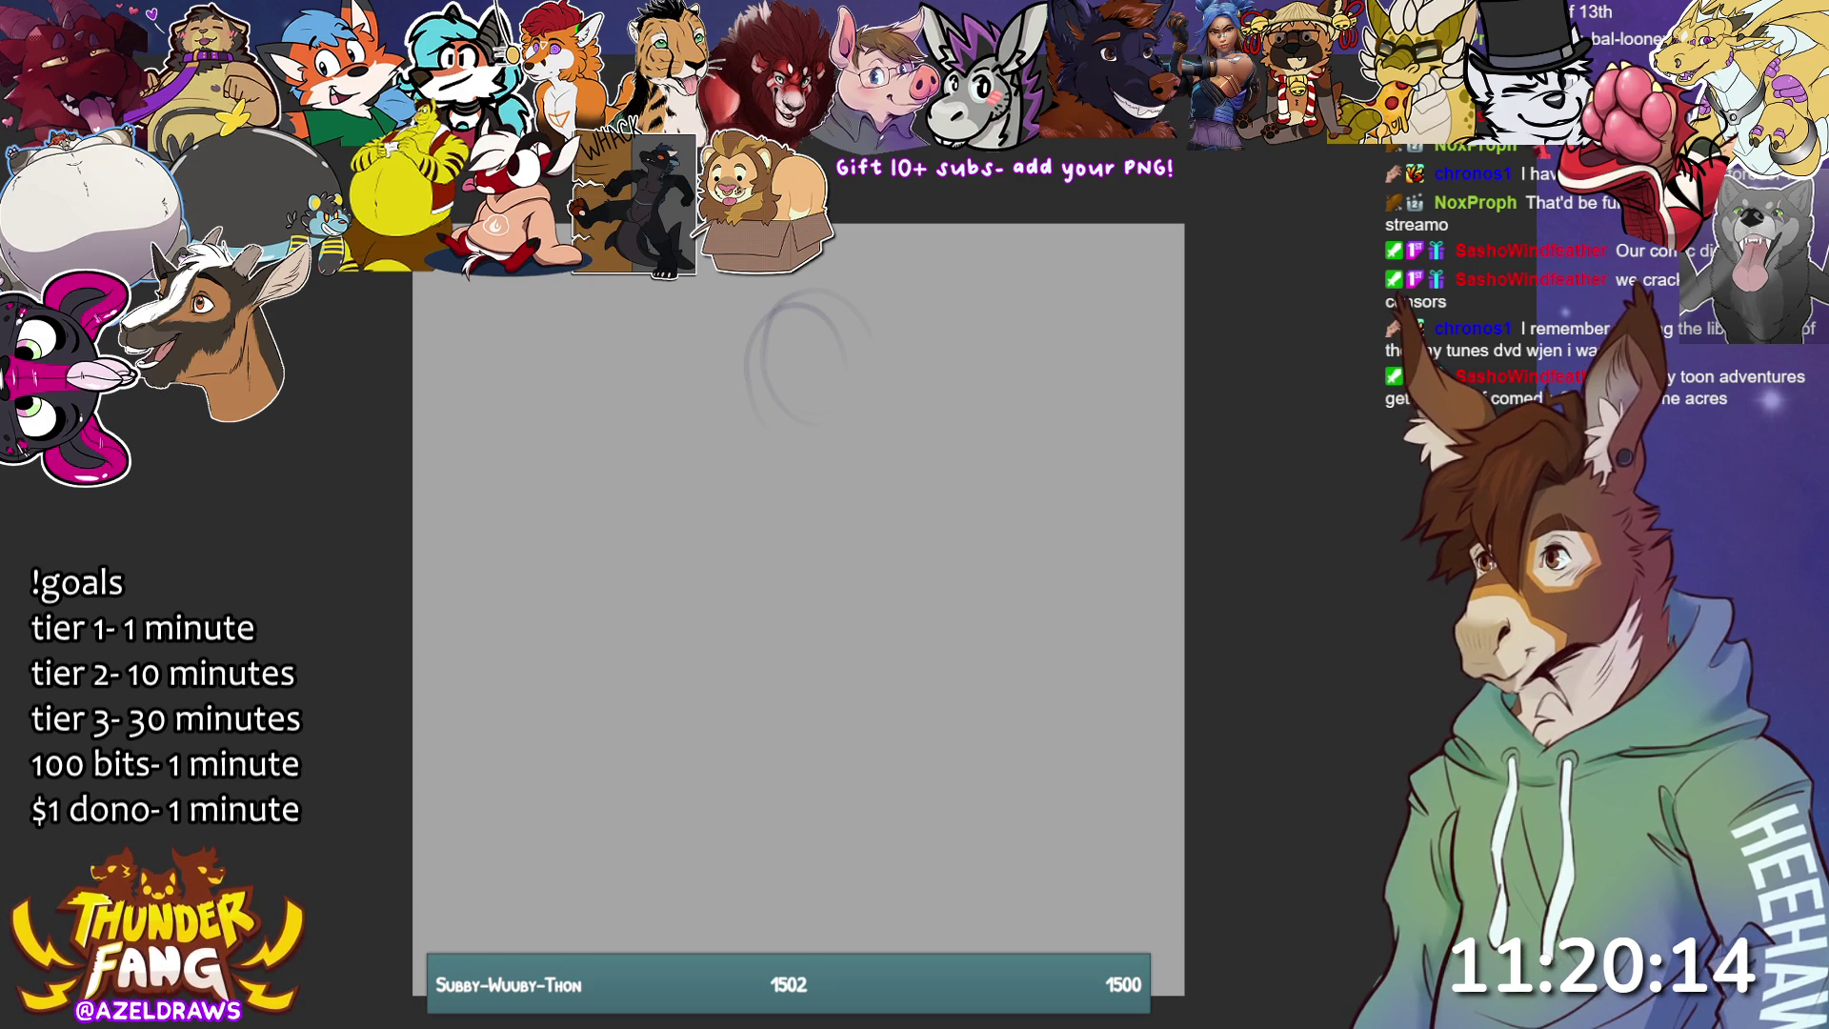
pyautogui.moveTo(749, 390)
pyautogui.mouseDown()
pyautogui.moveTo(851, 358)
pyautogui.moveTo(792, 438)
pyautogui.mouseUp()
pyautogui.moveTo(768, 319)
pyautogui.mouseDown()
pyautogui.moveTo(810, 442)
pyautogui.moveTo(857, 329)
pyautogui.mouseUp()
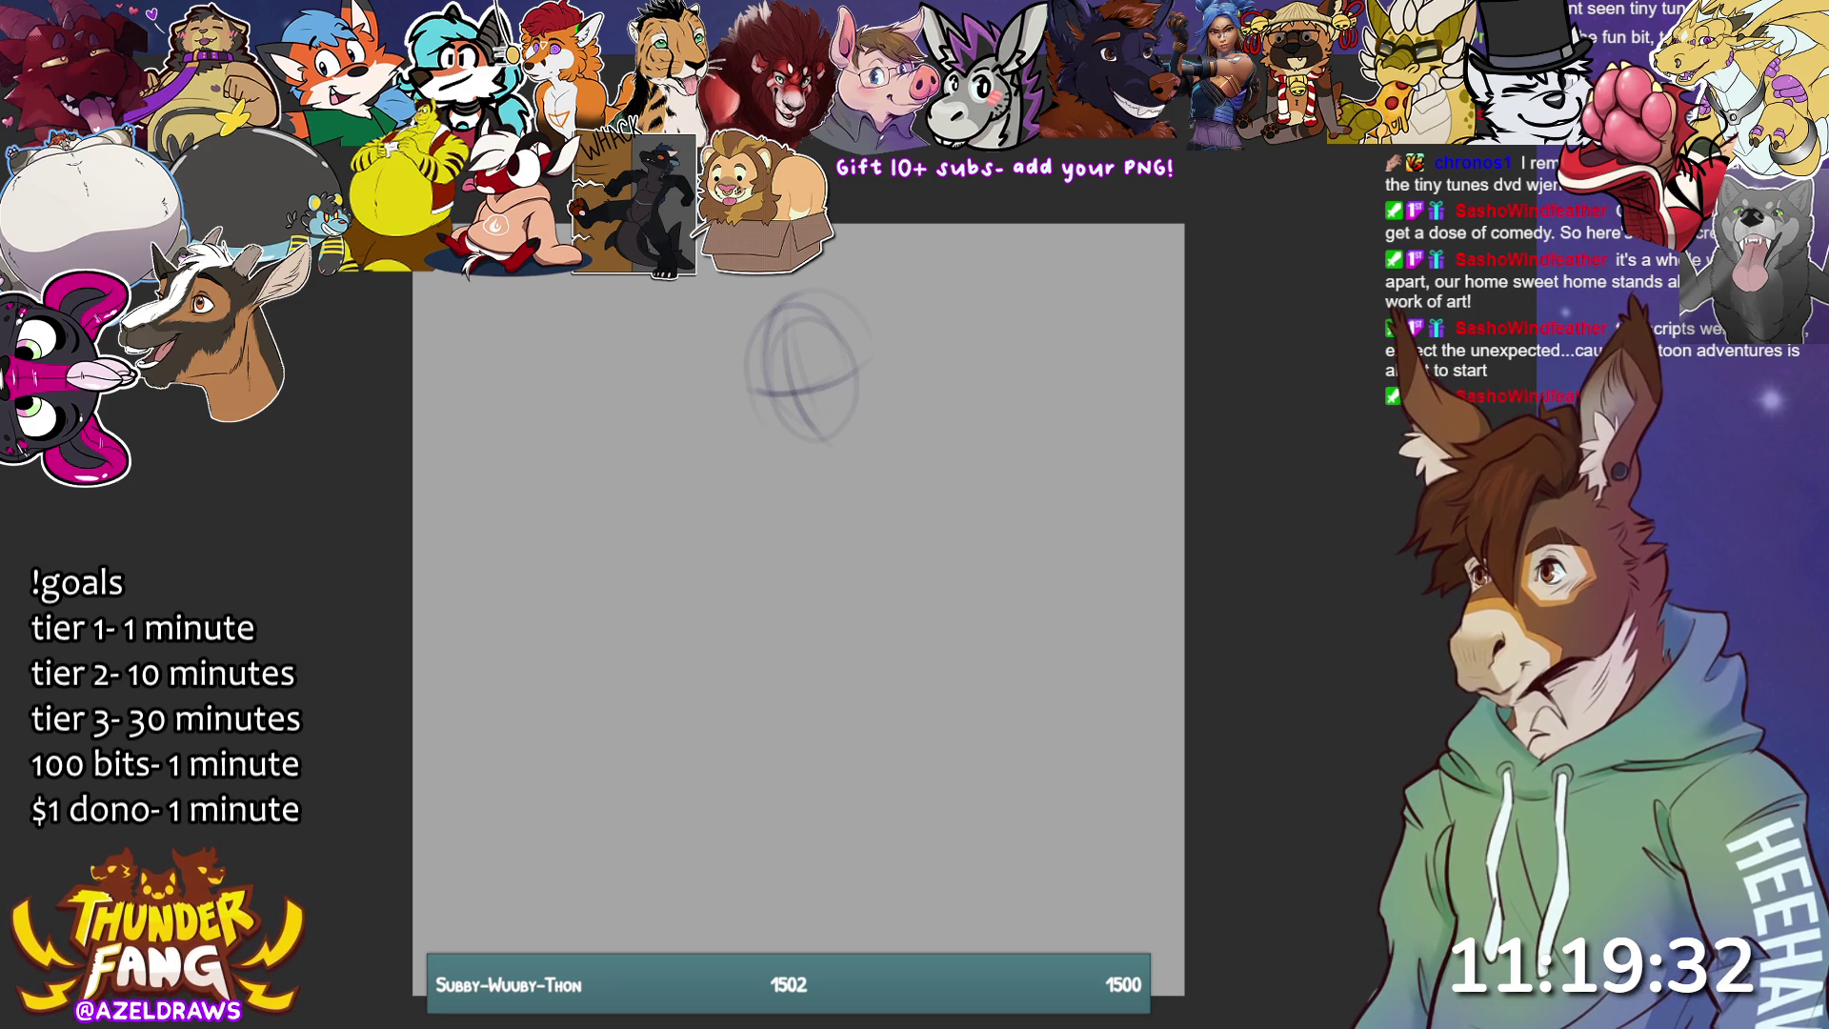
pyautogui.hotkey('ctrl', 'z')
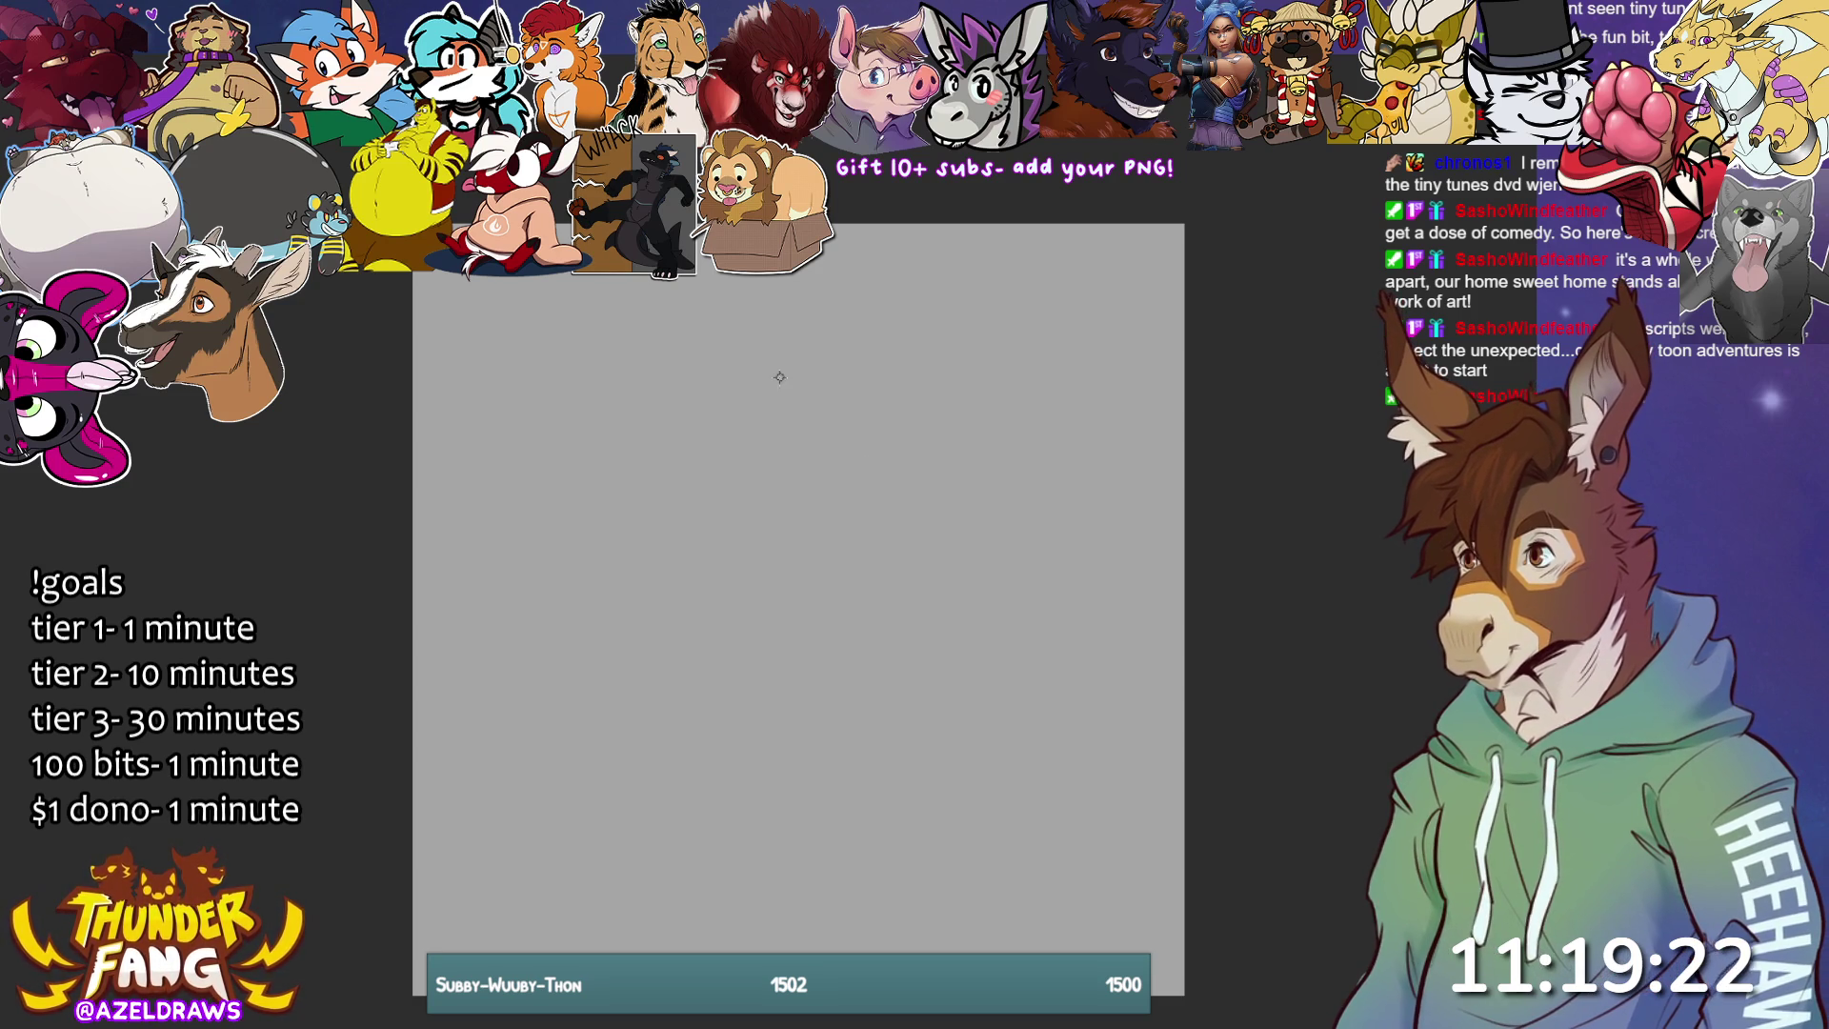
# - Redraw the loose head circles after undoing a first attempt, adding an arc leftward
pyautogui.moveTo(710, 324)
pyautogui.mouseDown()
pyautogui.moveTo(700, 424)
pyautogui.moveTo(808, 400)
pyautogui.mouseUp()
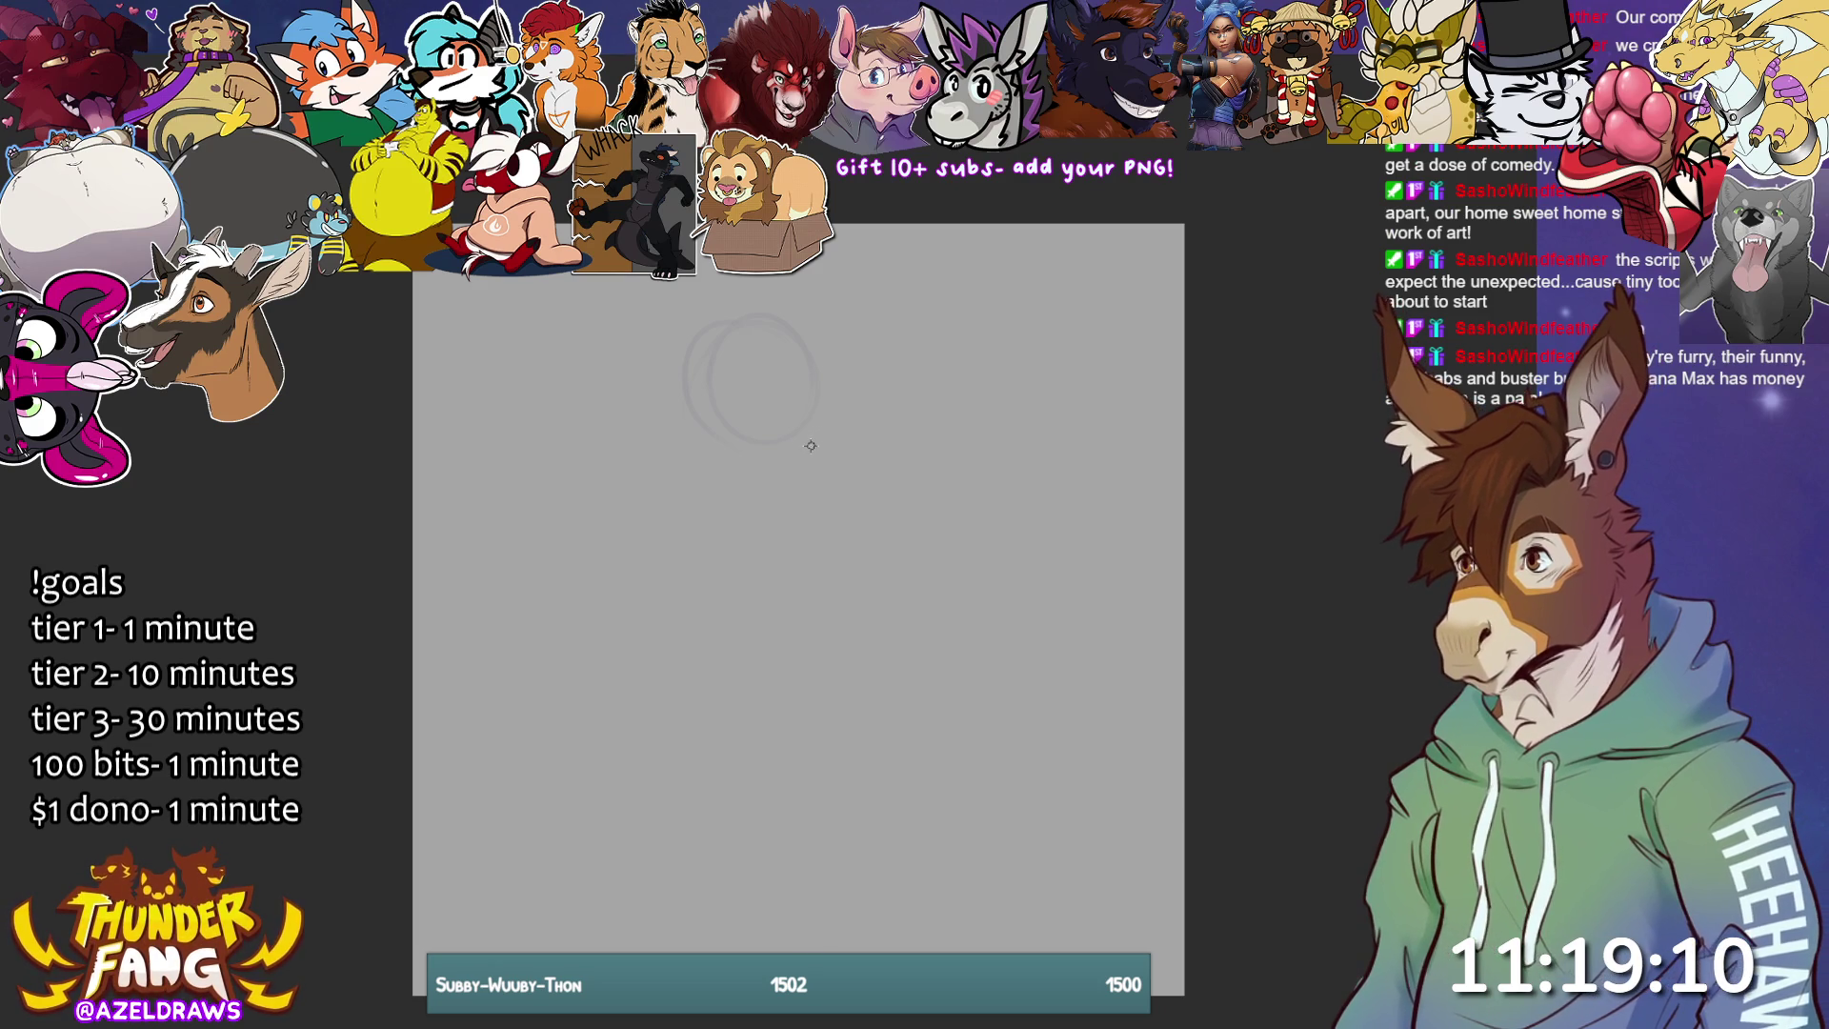
pyautogui.hotkey('ctrl', 'z')
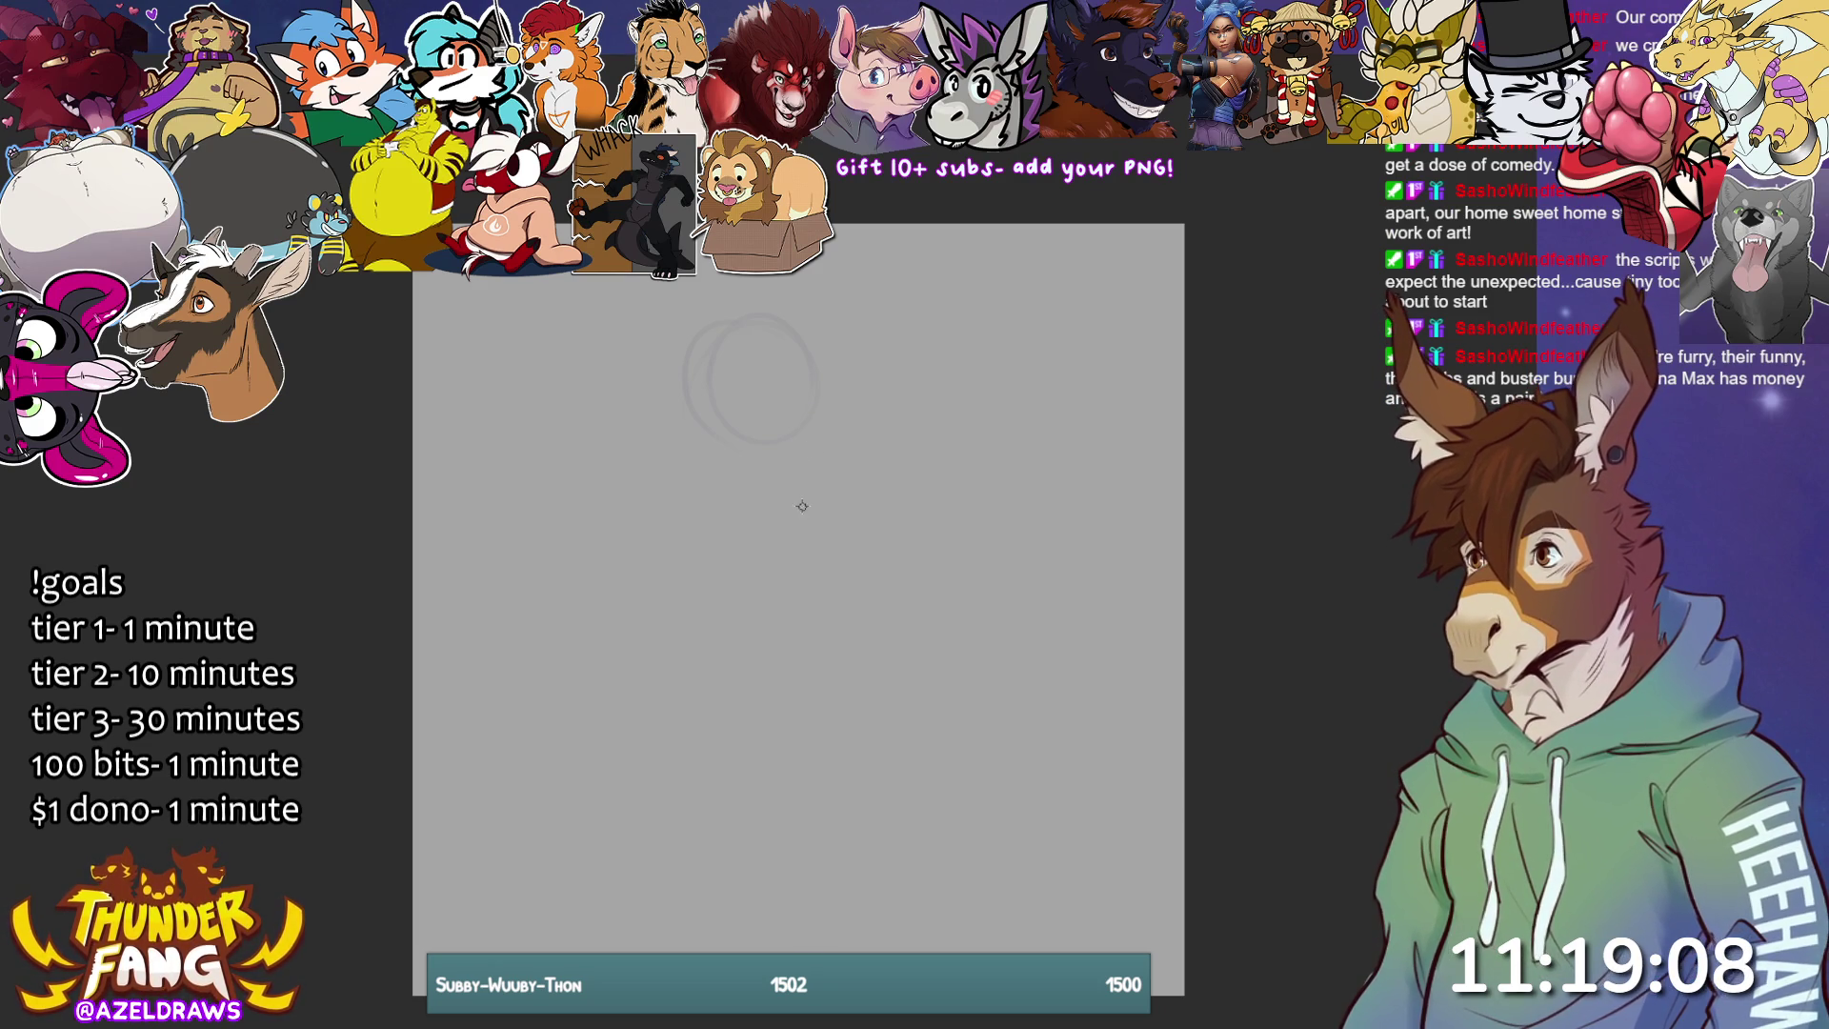
pyautogui.hotkey('ctrl', 'z')
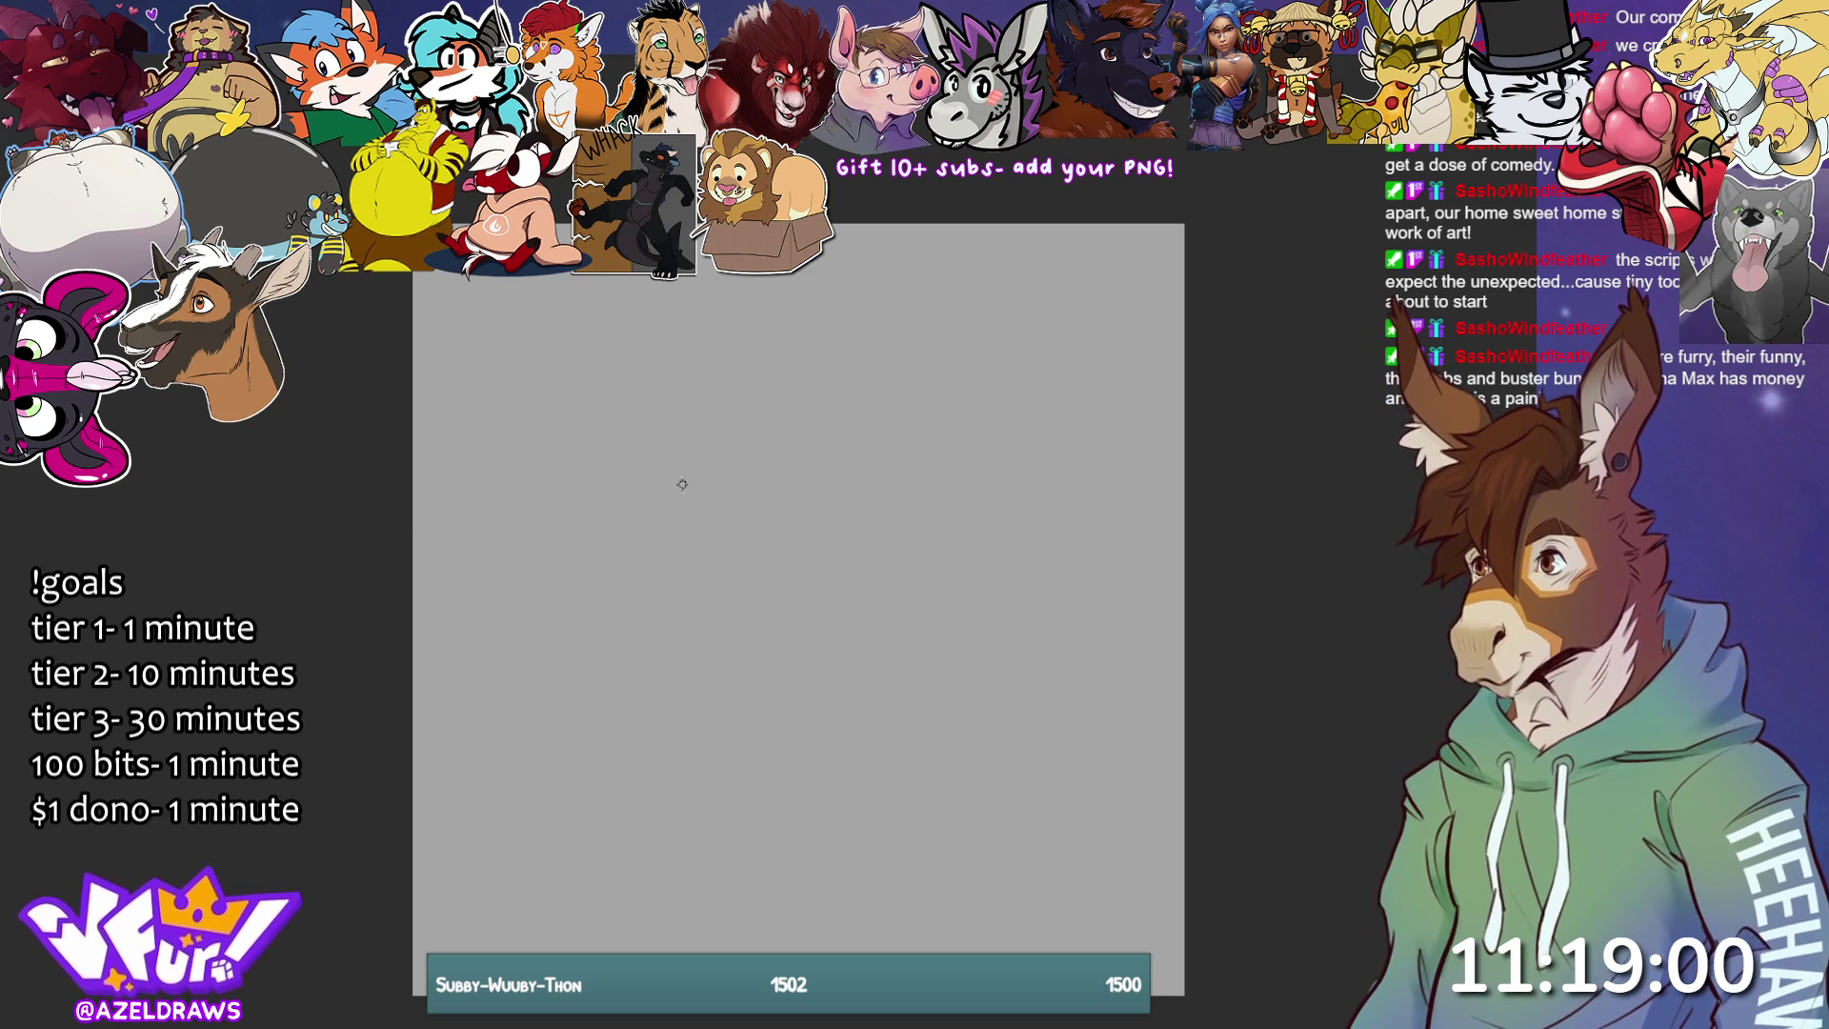
pyautogui.moveTo(664, 355)
pyautogui.mouseDown()
pyautogui.moveTo(658, 453)
pyautogui.moveTo(675, 374)
pyautogui.moveTo(677, 458)
pyautogui.mouseUp()
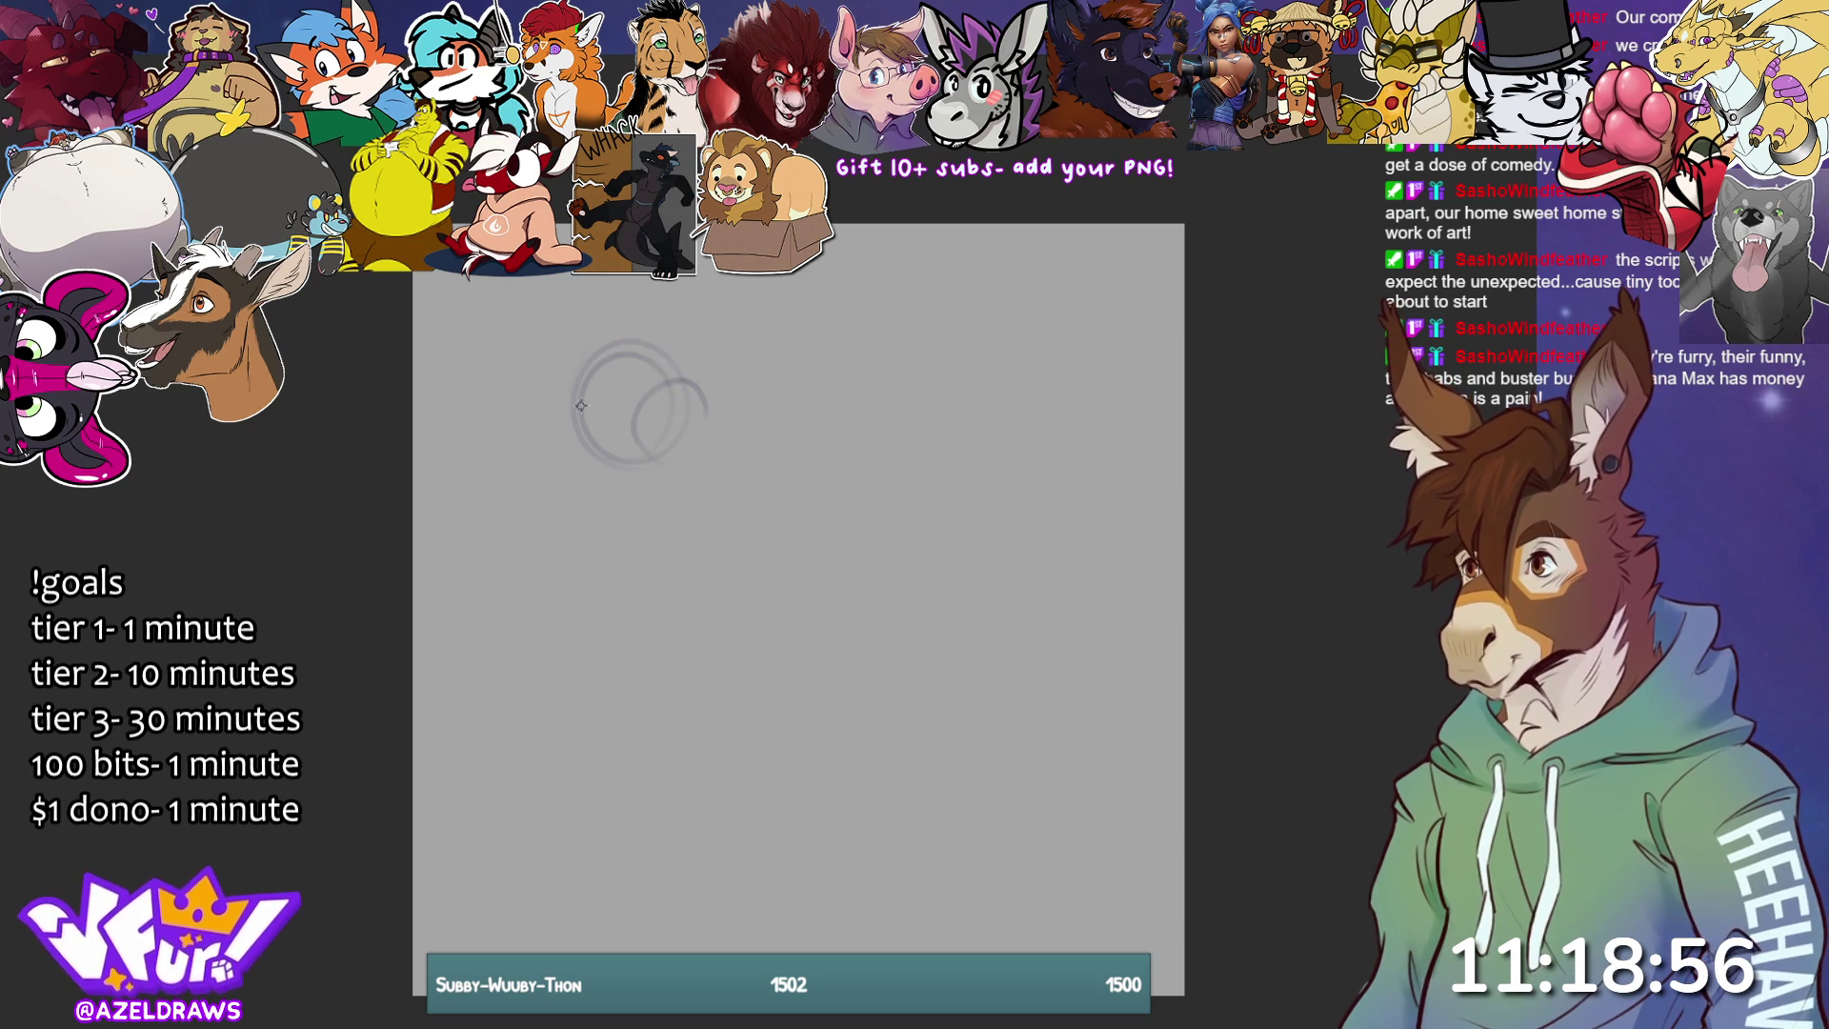
pyautogui.moveTo(552, 391)
pyautogui.mouseDown()
pyautogui.moveTo(655, 347)
pyautogui.moveTo(599, 340)
pyautogui.mouseUp()
pyautogui.moveTo(538, 405); pyautogui.dragTo(566, 337)
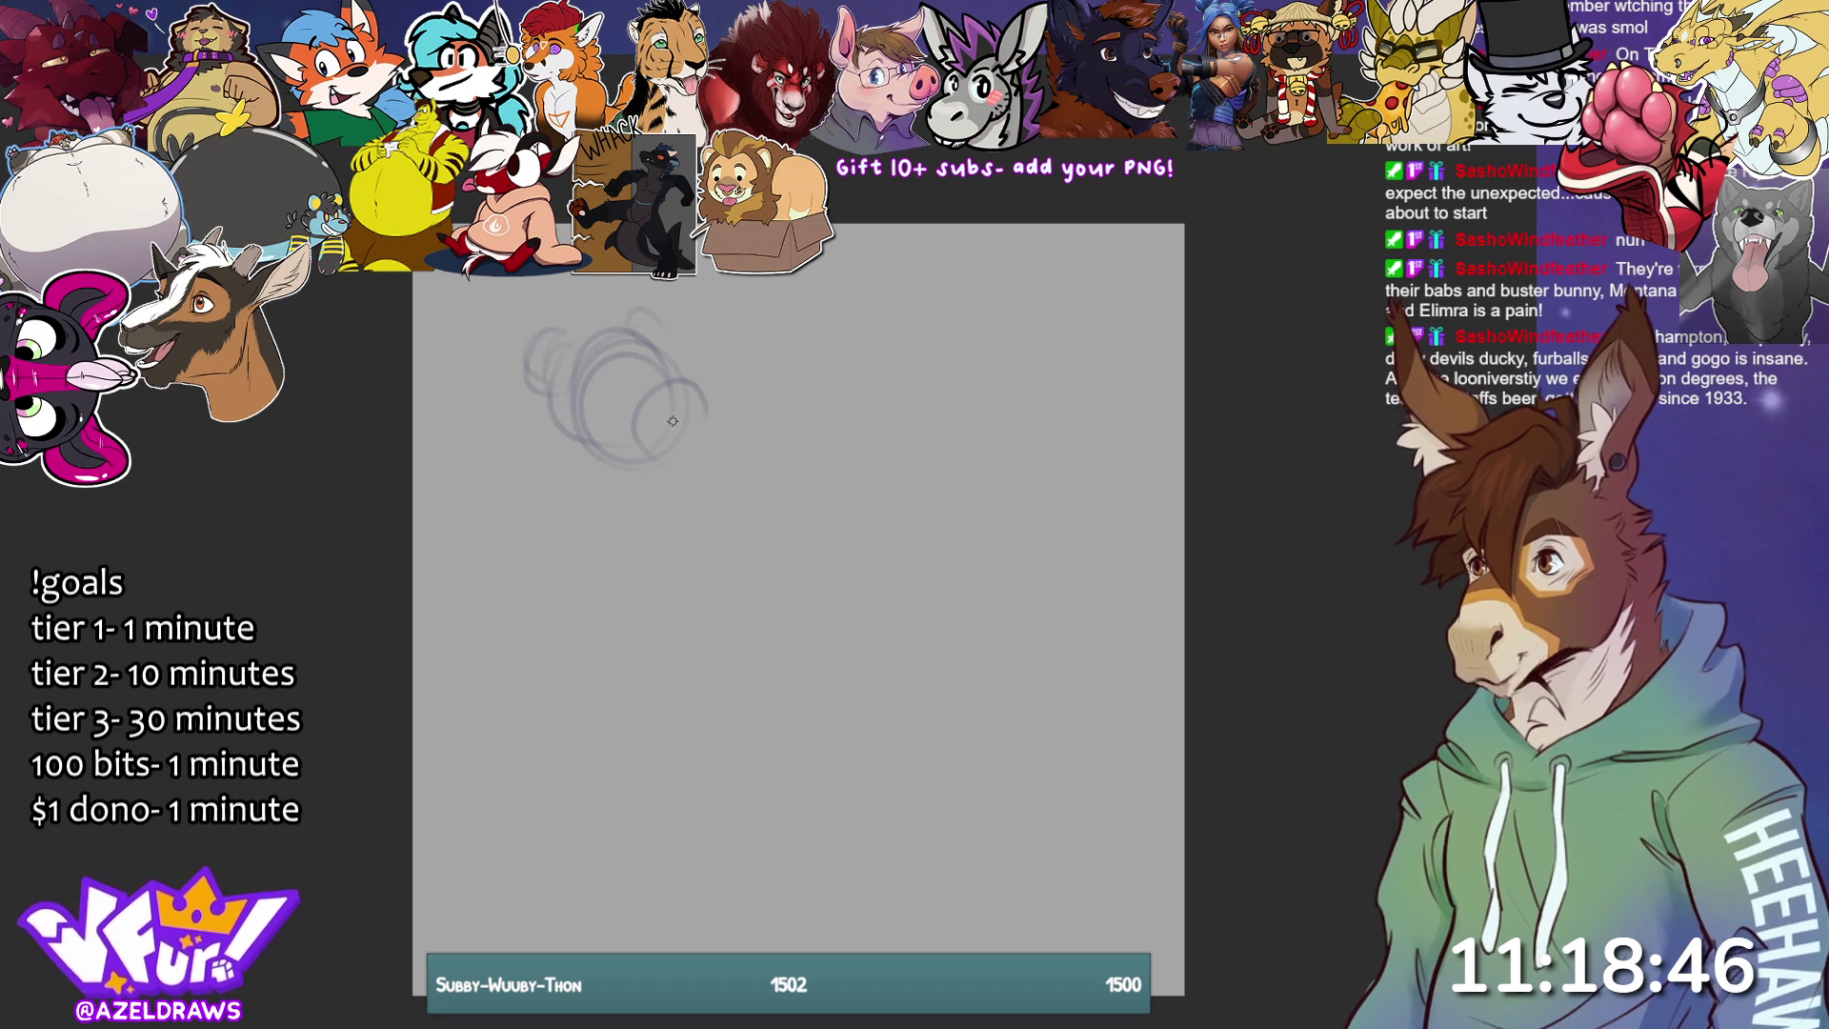
# - Sweep a long curve downward and rough in the body with upper and lower arcs
pyautogui.moveTo(598, 426)
pyautogui.mouseDown()
pyautogui.moveTo(652, 621)
pyautogui.moveTo(686, 643)
pyautogui.mouseUp()
pyautogui.moveTo(621, 443)
pyautogui.mouseDown()
pyautogui.moveTo(720, 679)
pyautogui.moveTo(920, 694)
pyautogui.mouseUp()
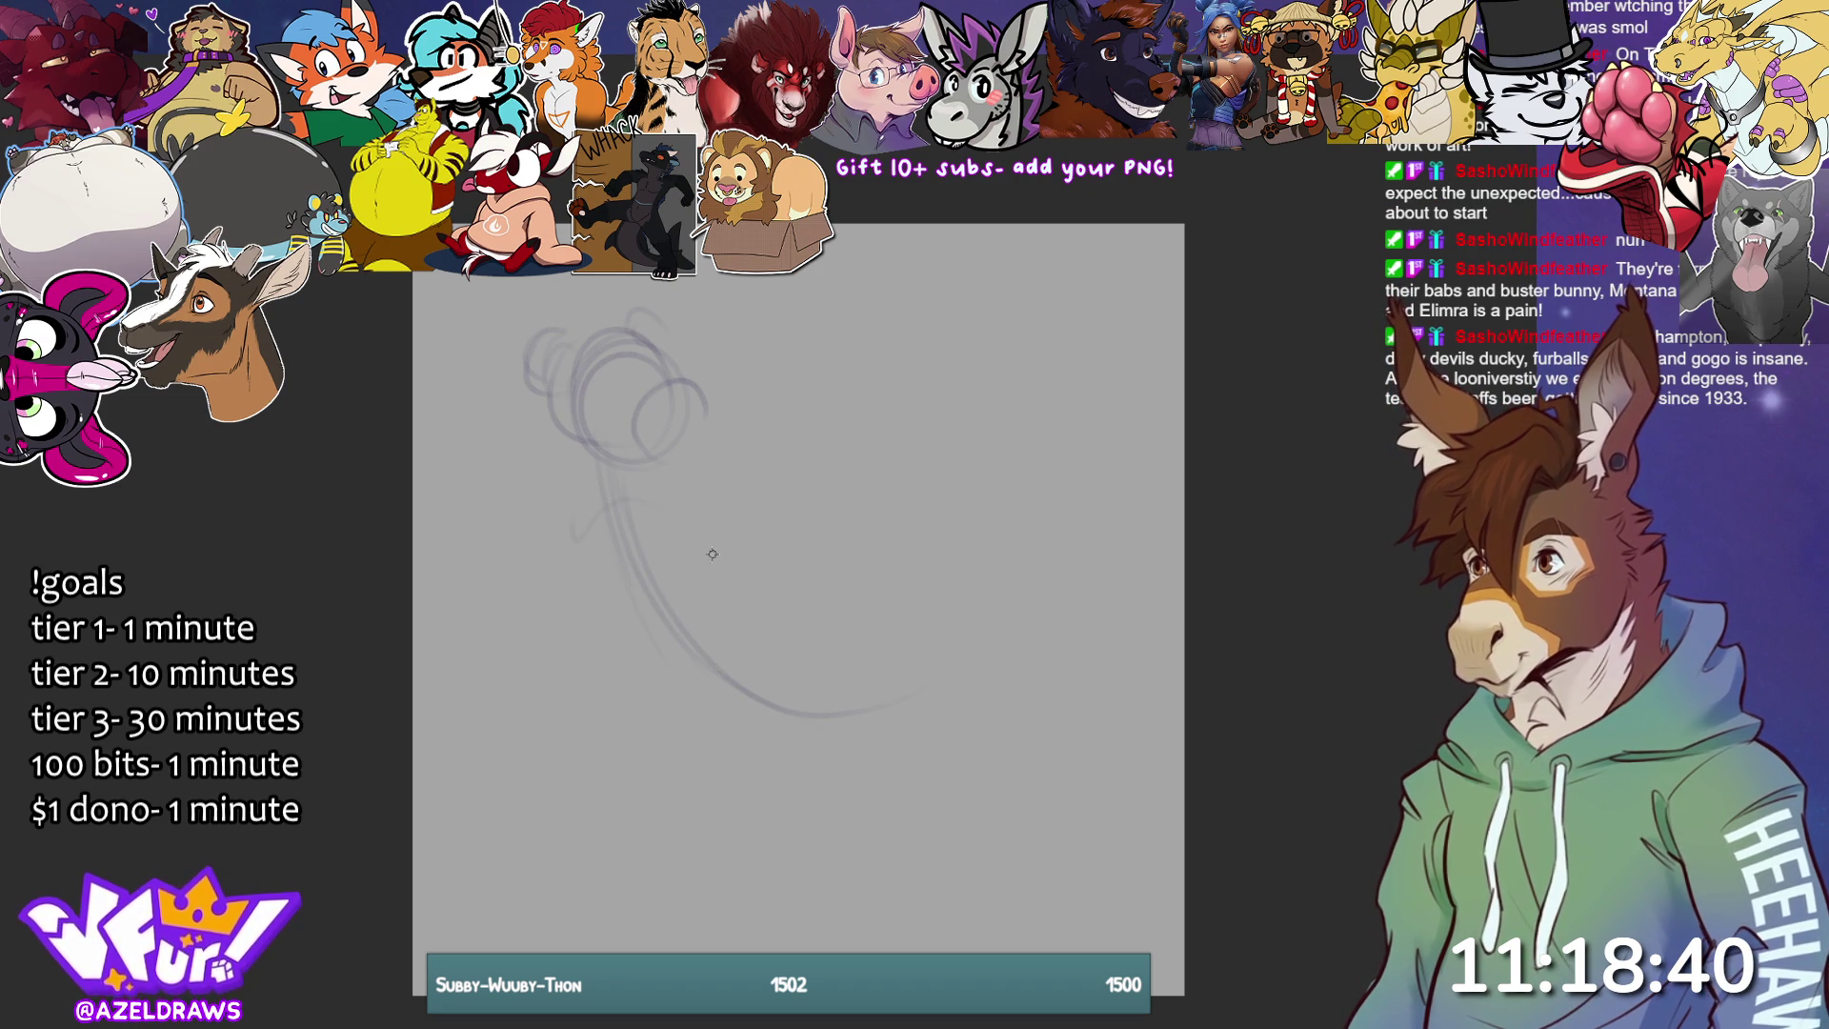
pyautogui.moveTo(705, 548); pyautogui.dragTo(571, 614)
pyautogui.moveTo(576, 524); pyautogui.dragTo(593, 637)
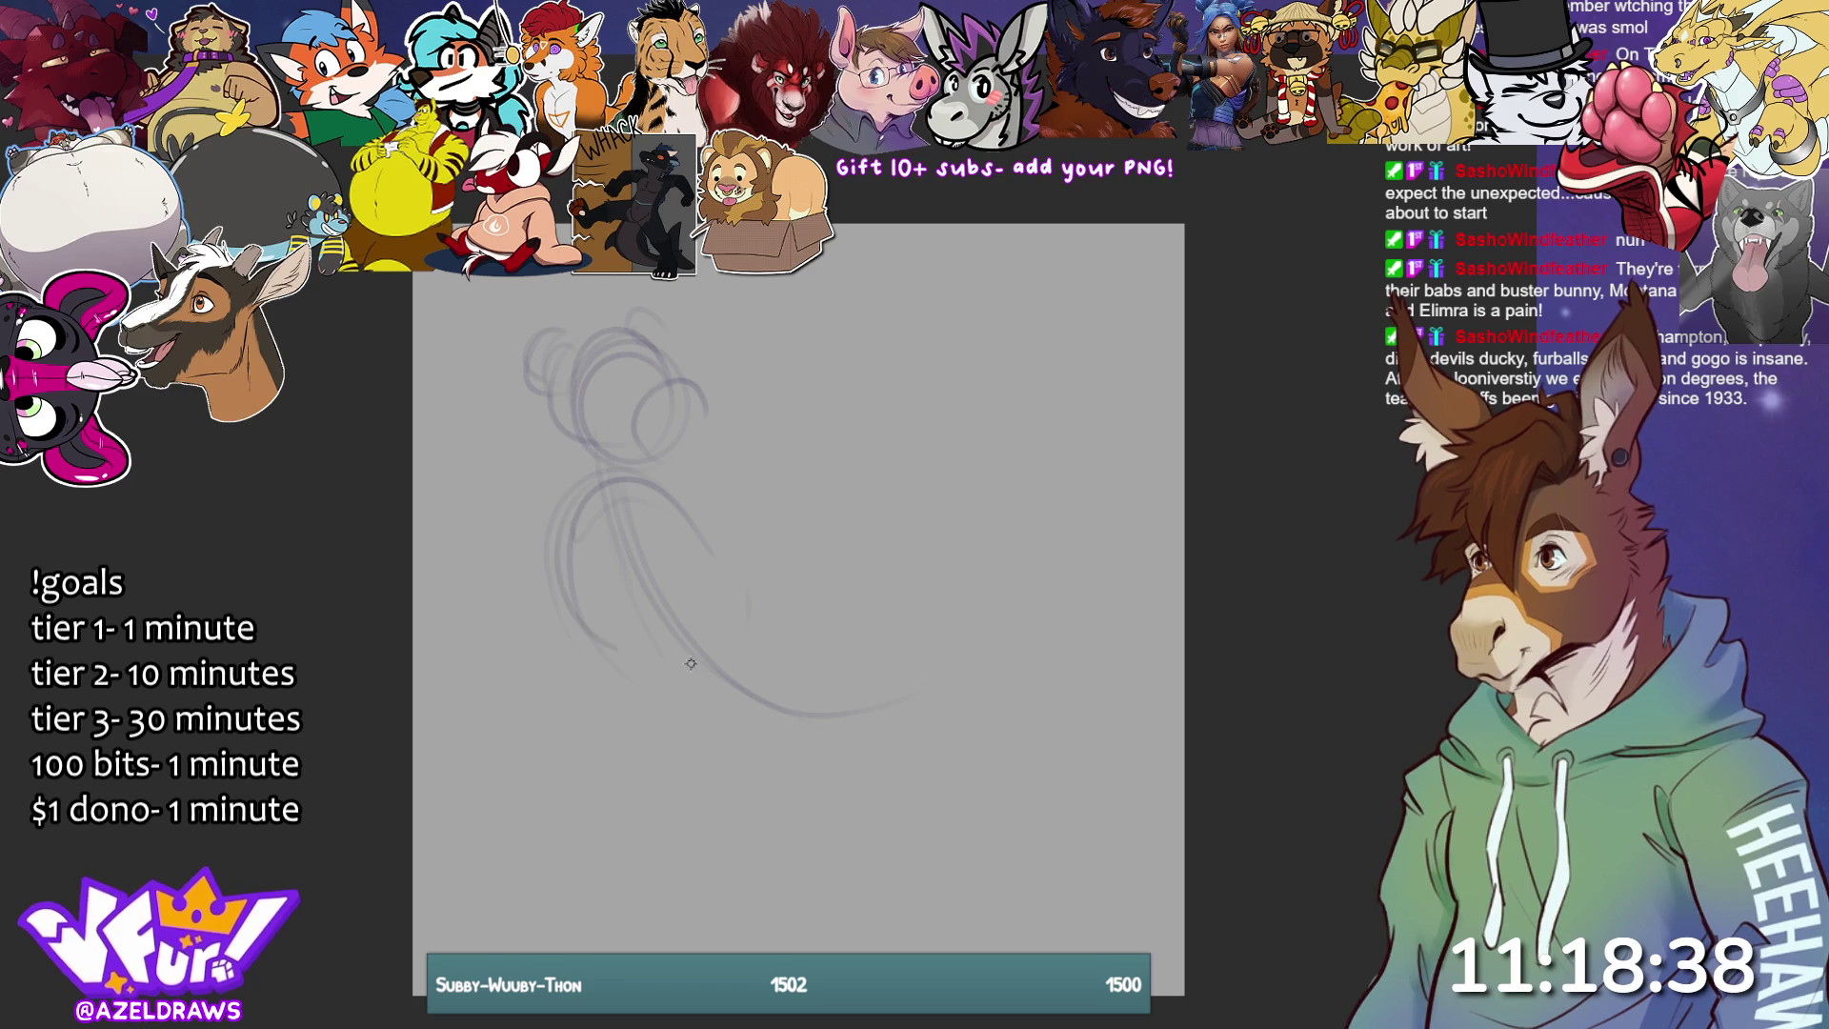
pyautogui.moveTo(600, 481); pyautogui.dragTo(737, 562)
pyautogui.moveTo(615, 637); pyautogui.dragTo(714, 562)
pyautogui.moveTo(624, 476); pyautogui.dragTo(741, 572)
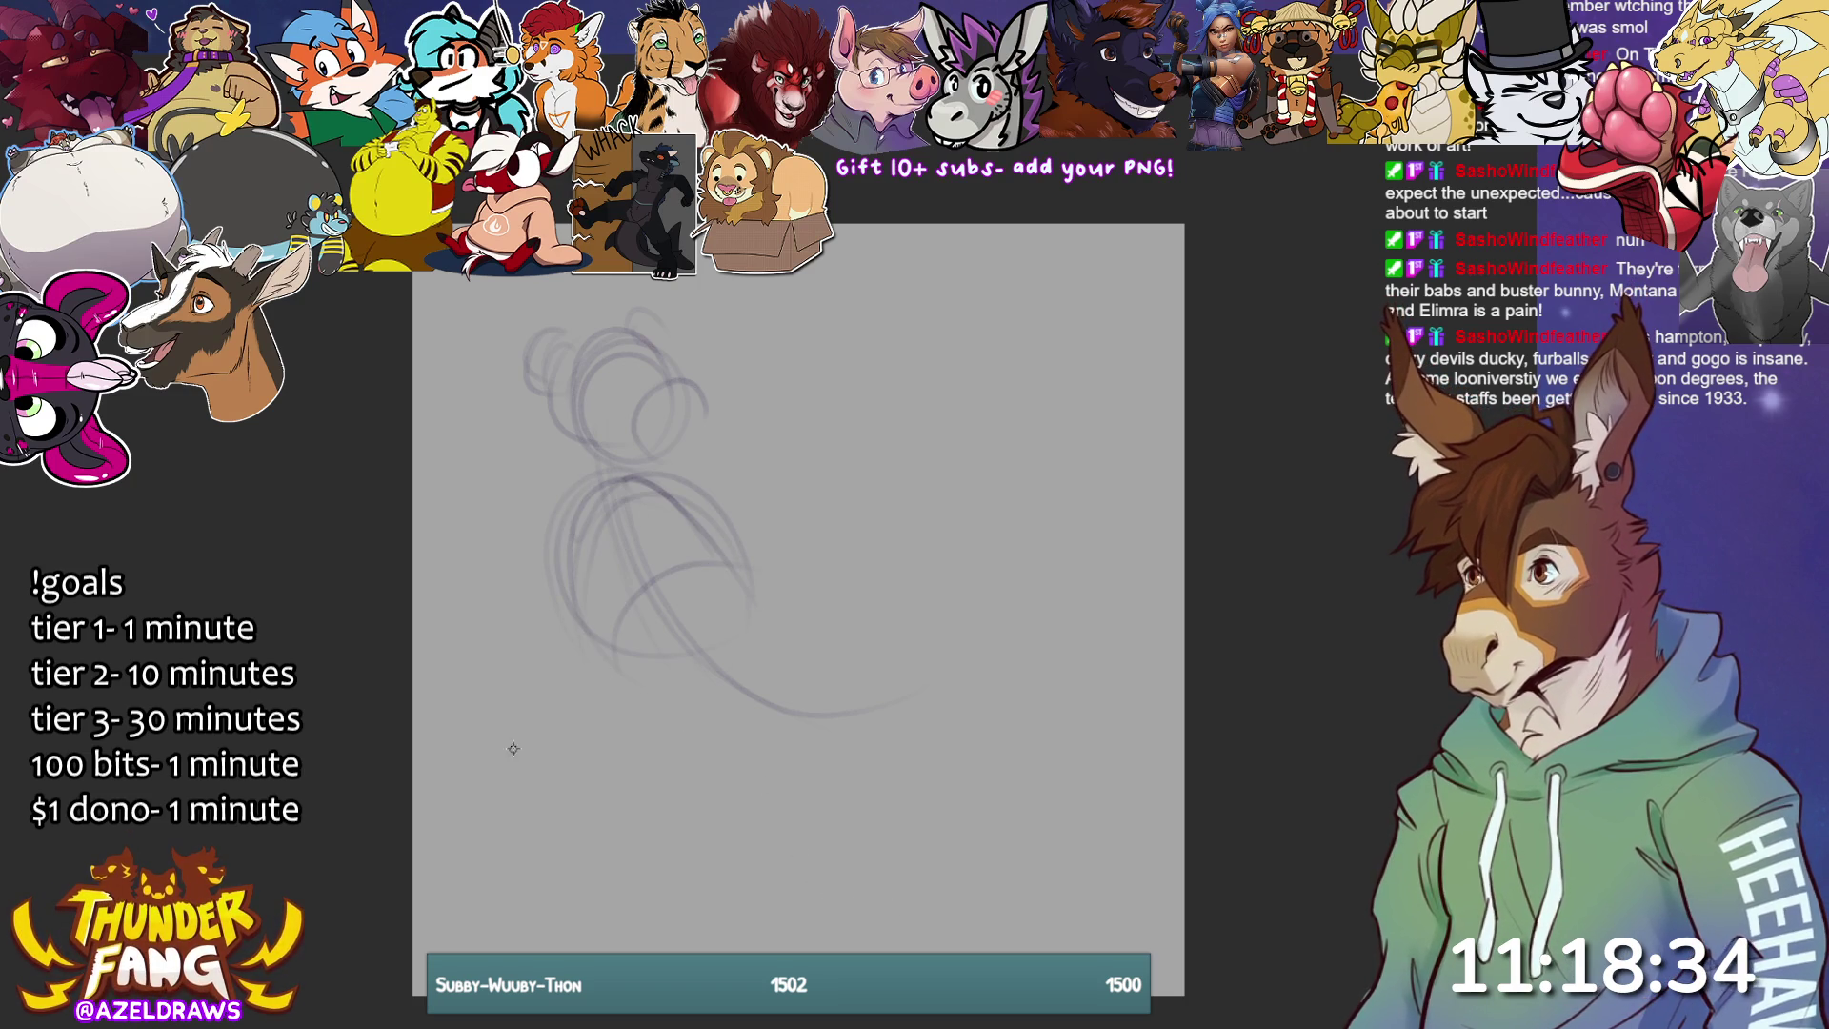
pyautogui.moveTo(513, 557); pyautogui.dragTo(583, 552)
pyautogui.moveTo(569, 484); pyautogui.dragTo(517, 583)
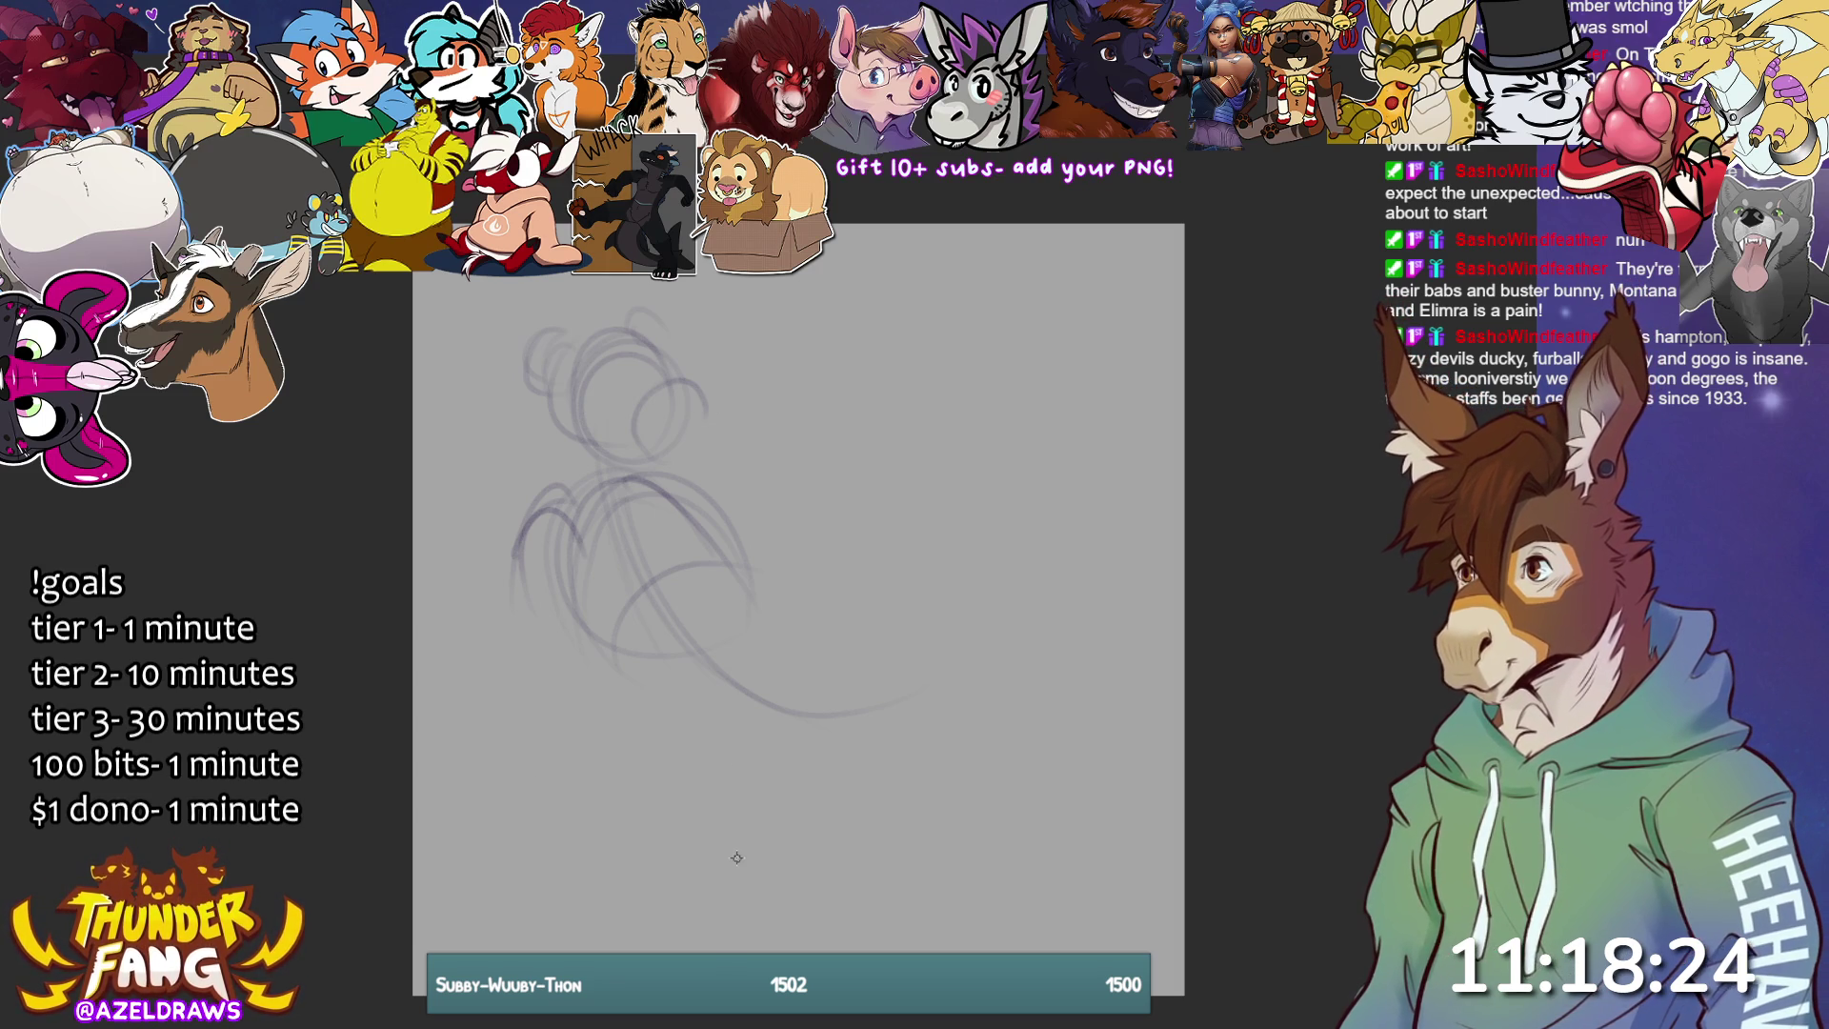
# - Darken the body strokes and add oval loops around the lower body and on the left
pyautogui.moveTo(687, 484); pyautogui.dragTo(734, 515)
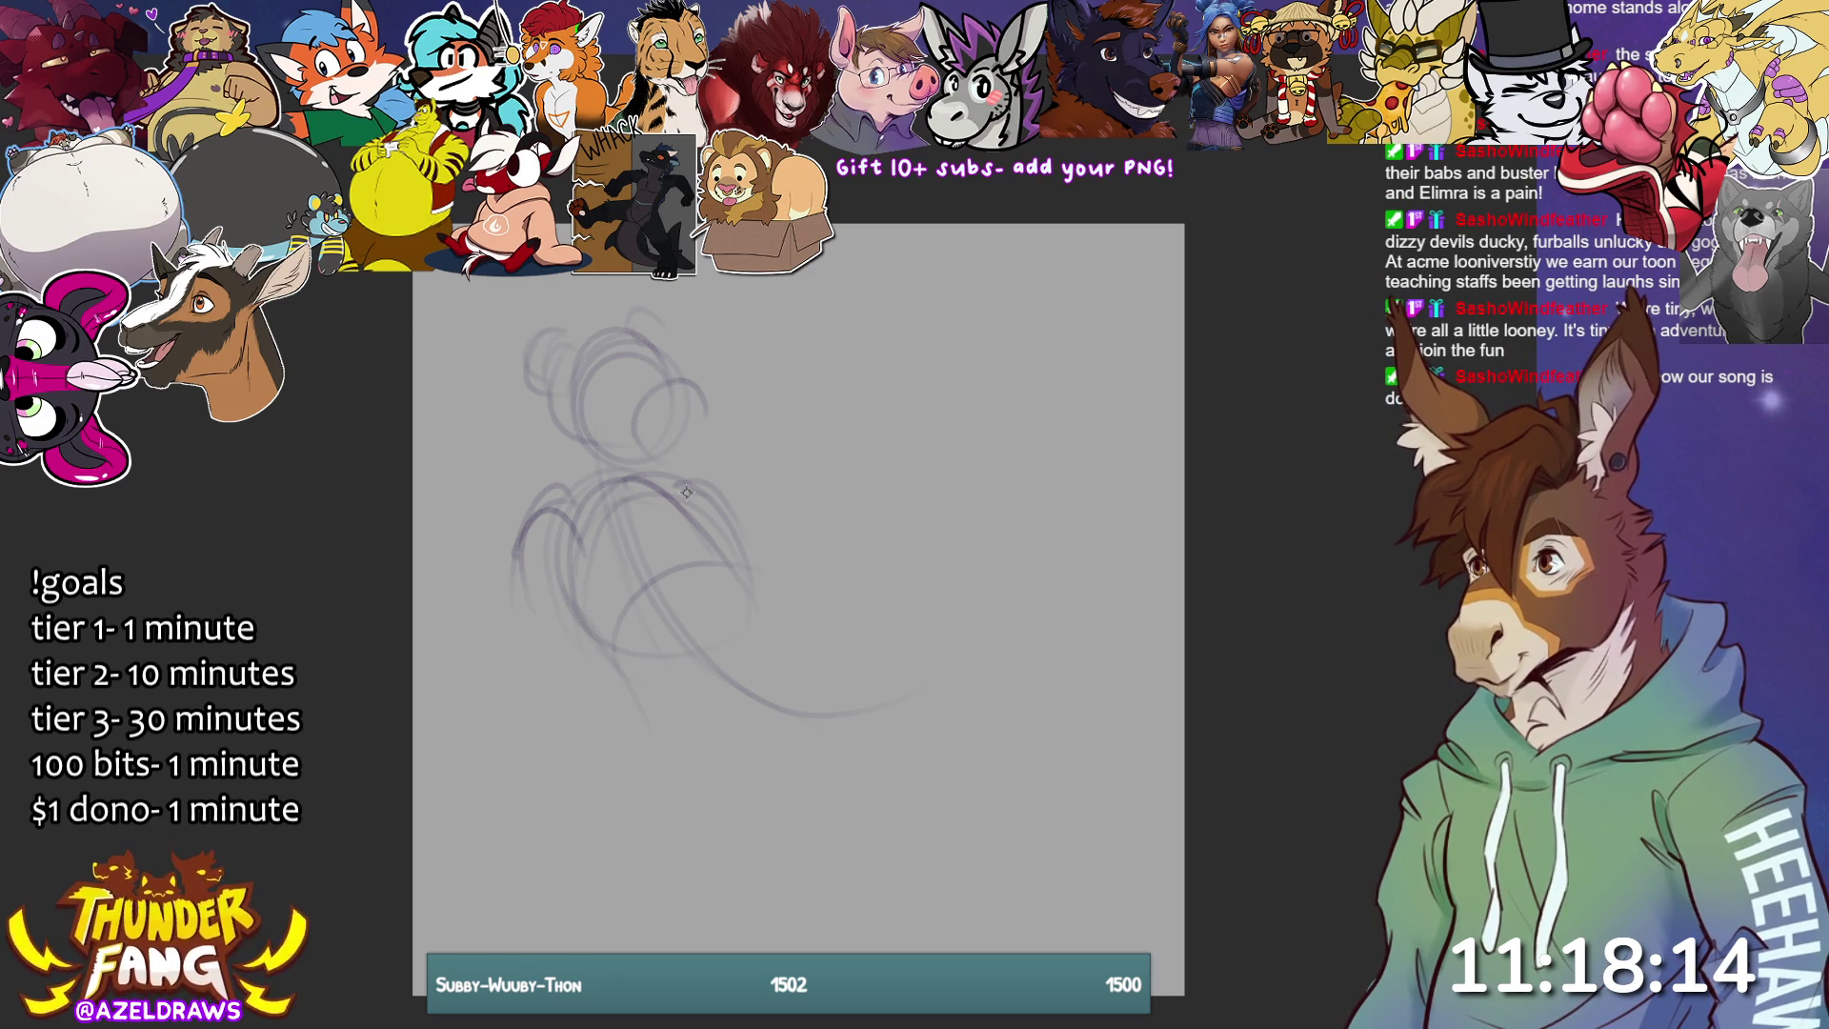
pyautogui.moveTo(690, 496)
pyautogui.mouseDown()
pyautogui.moveTo(752, 600)
pyautogui.moveTo(786, 591)
pyautogui.moveTo(751, 595)
pyautogui.moveTo(824, 657)
pyautogui.mouseUp()
pyautogui.moveTo(701, 735)
pyautogui.mouseDown()
pyautogui.moveTo(614, 651)
pyautogui.moveTo(821, 700)
pyautogui.mouseUp()
pyautogui.moveTo(752, 570)
pyautogui.mouseDown()
pyautogui.moveTo(805, 602)
pyautogui.moveTo(830, 672)
pyautogui.mouseUp()
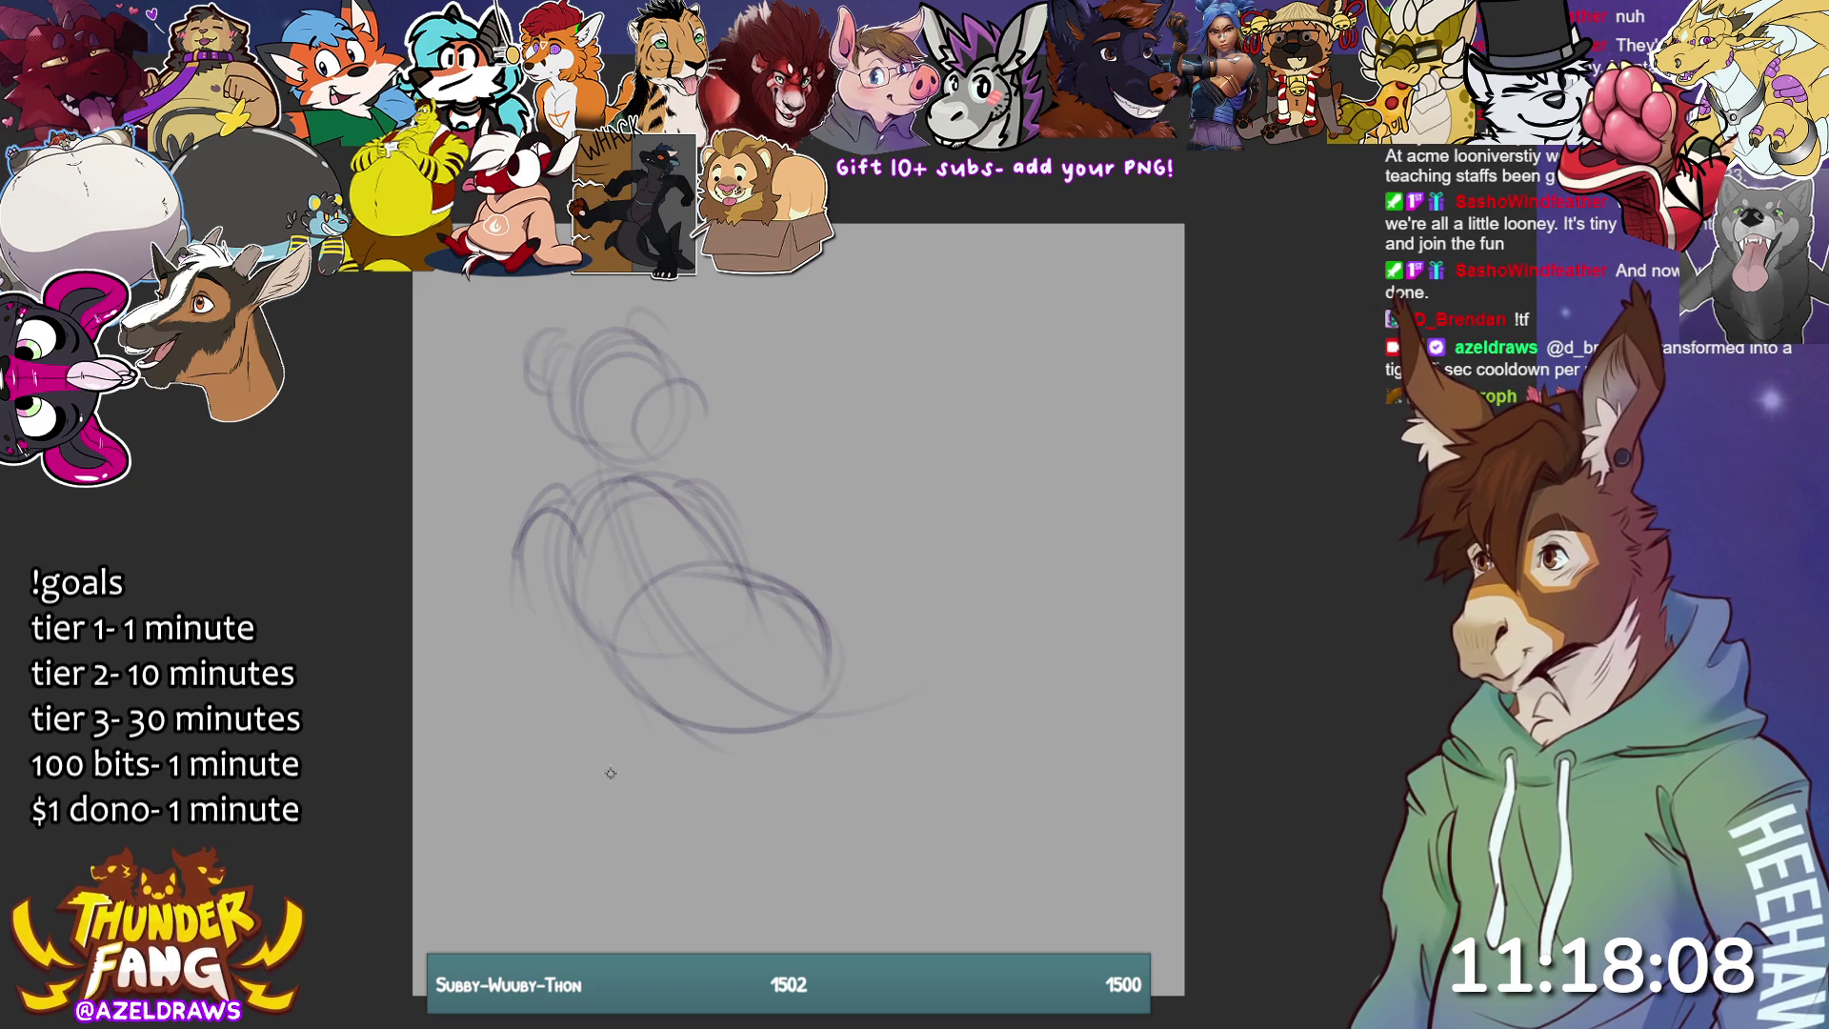
pyautogui.moveTo(524, 572)
pyautogui.mouseDown()
pyautogui.moveTo(481, 595)
pyautogui.moveTo(566, 569)
pyautogui.moveTo(555, 620)
pyautogui.moveTo(514, 591)
pyautogui.moveTo(505, 695)
pyautogui.moveTo(500, 669)
pyautogui.mouseUp()
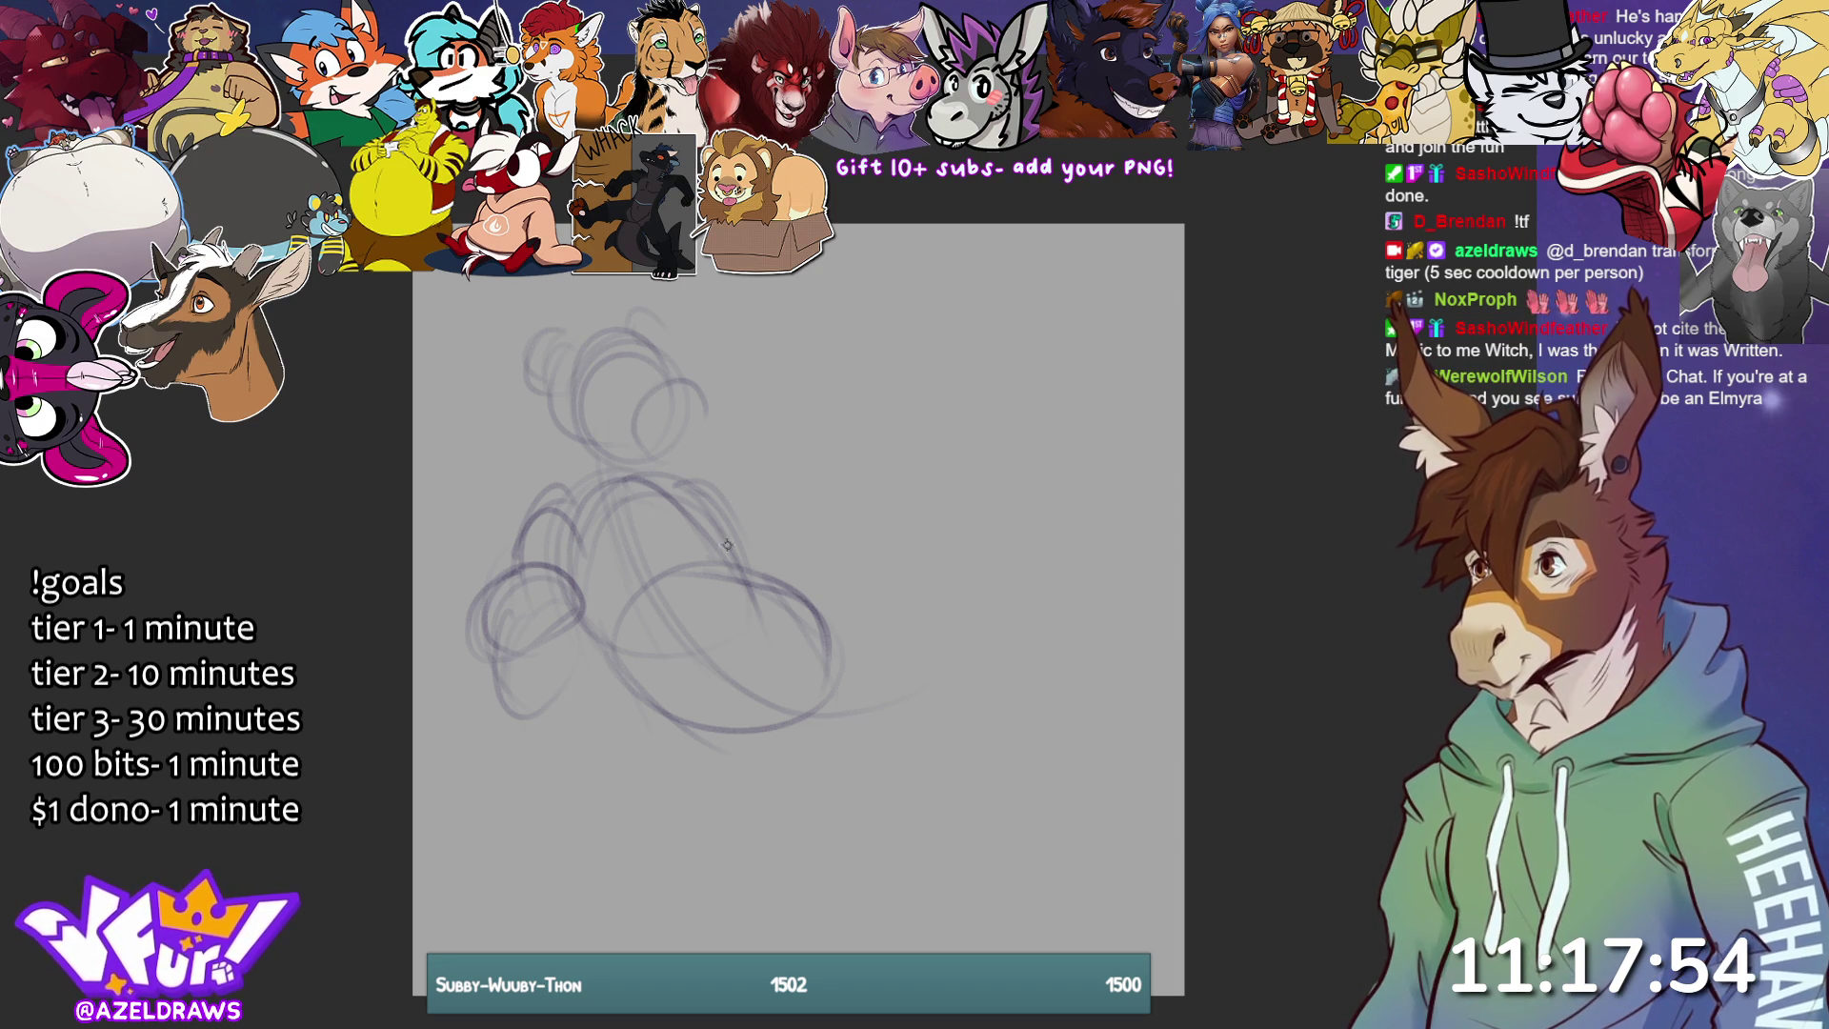
# - Add an oval at upper right with leg lines below and a large curve down the right side
pyautogui.moveTo(751, 417)
pyautogui.mouseDown()
pyautogui.moveTo(824, 317)
pyautogui.moveTo(815, 429)
pyautogui.moveTo(754, 405)
pyautogui.moveTo(773, 355)
pyautogui.moveTo(821, 354)
pyautogui.mouseUp()
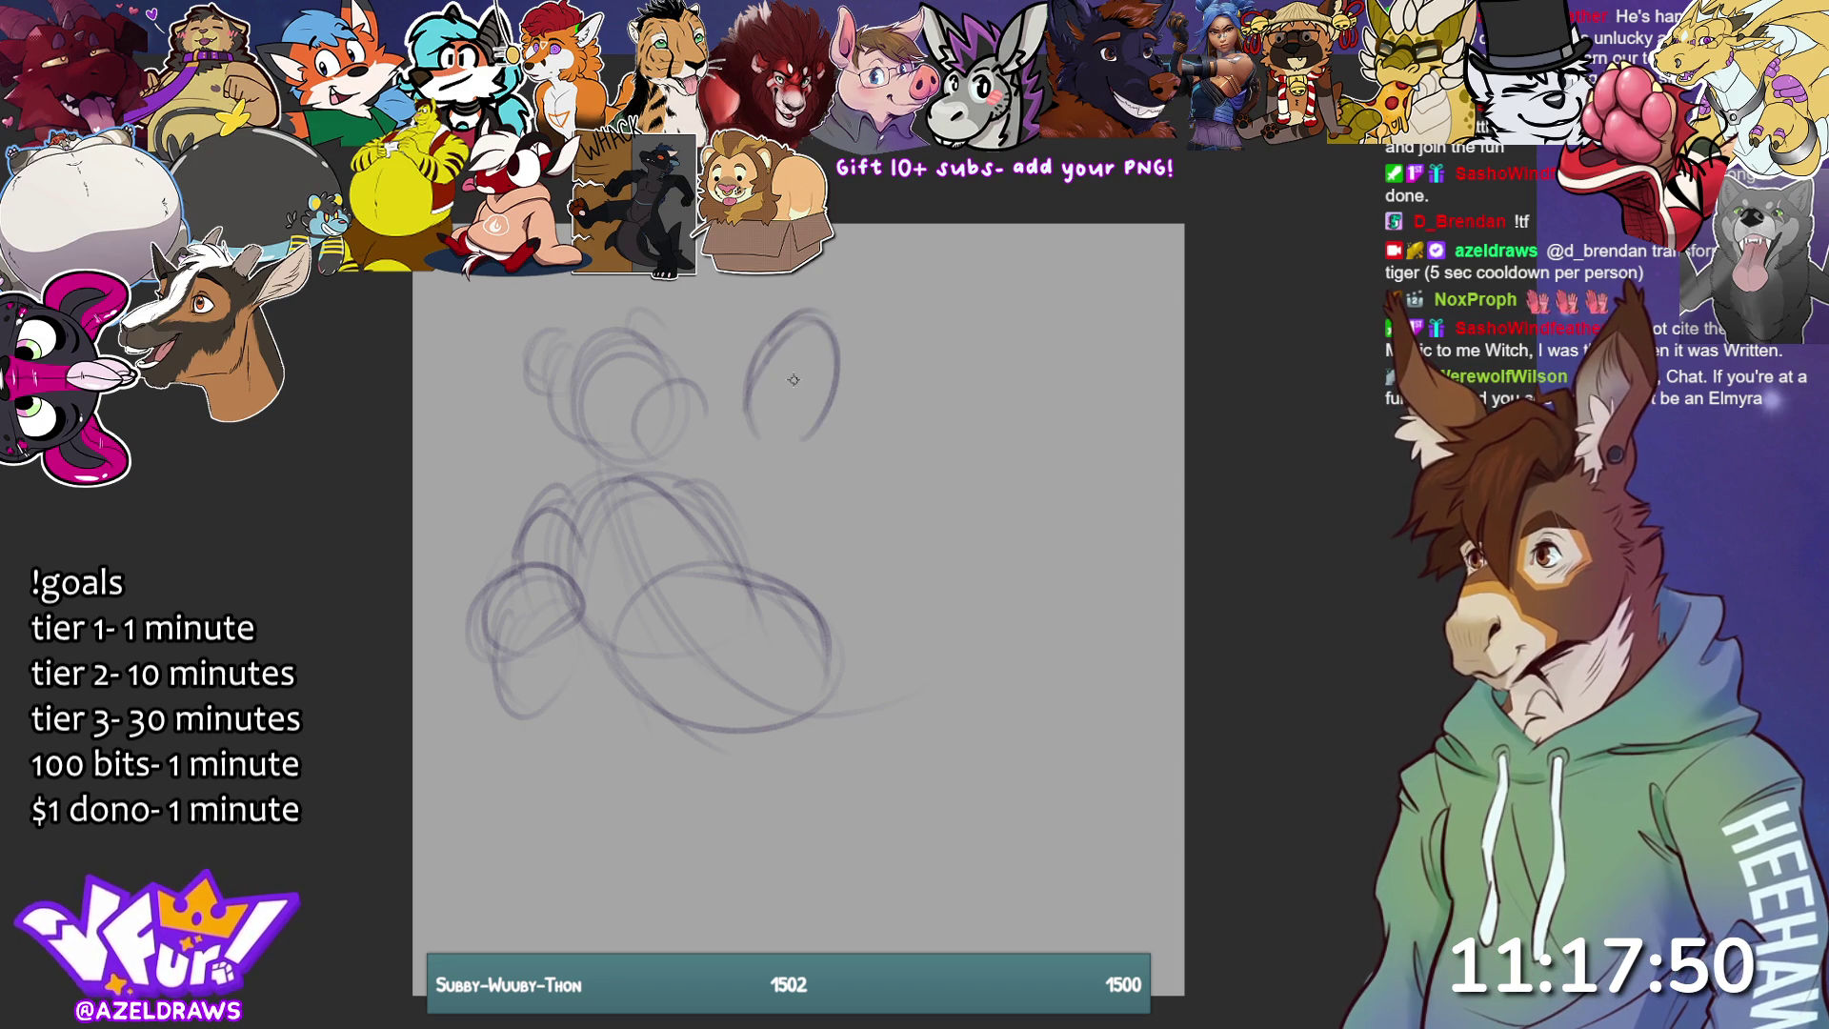
pyautogui.moveTo(754, 427)
pyautogui.mouseDown()
pyautogui.moveTo(739, 485)
pyautogui.moveTo(781, 576)
pyautogui.moveTo(825, 522)
pyautogui.moveTo(789, 578)
pyautogui.mouseUp()
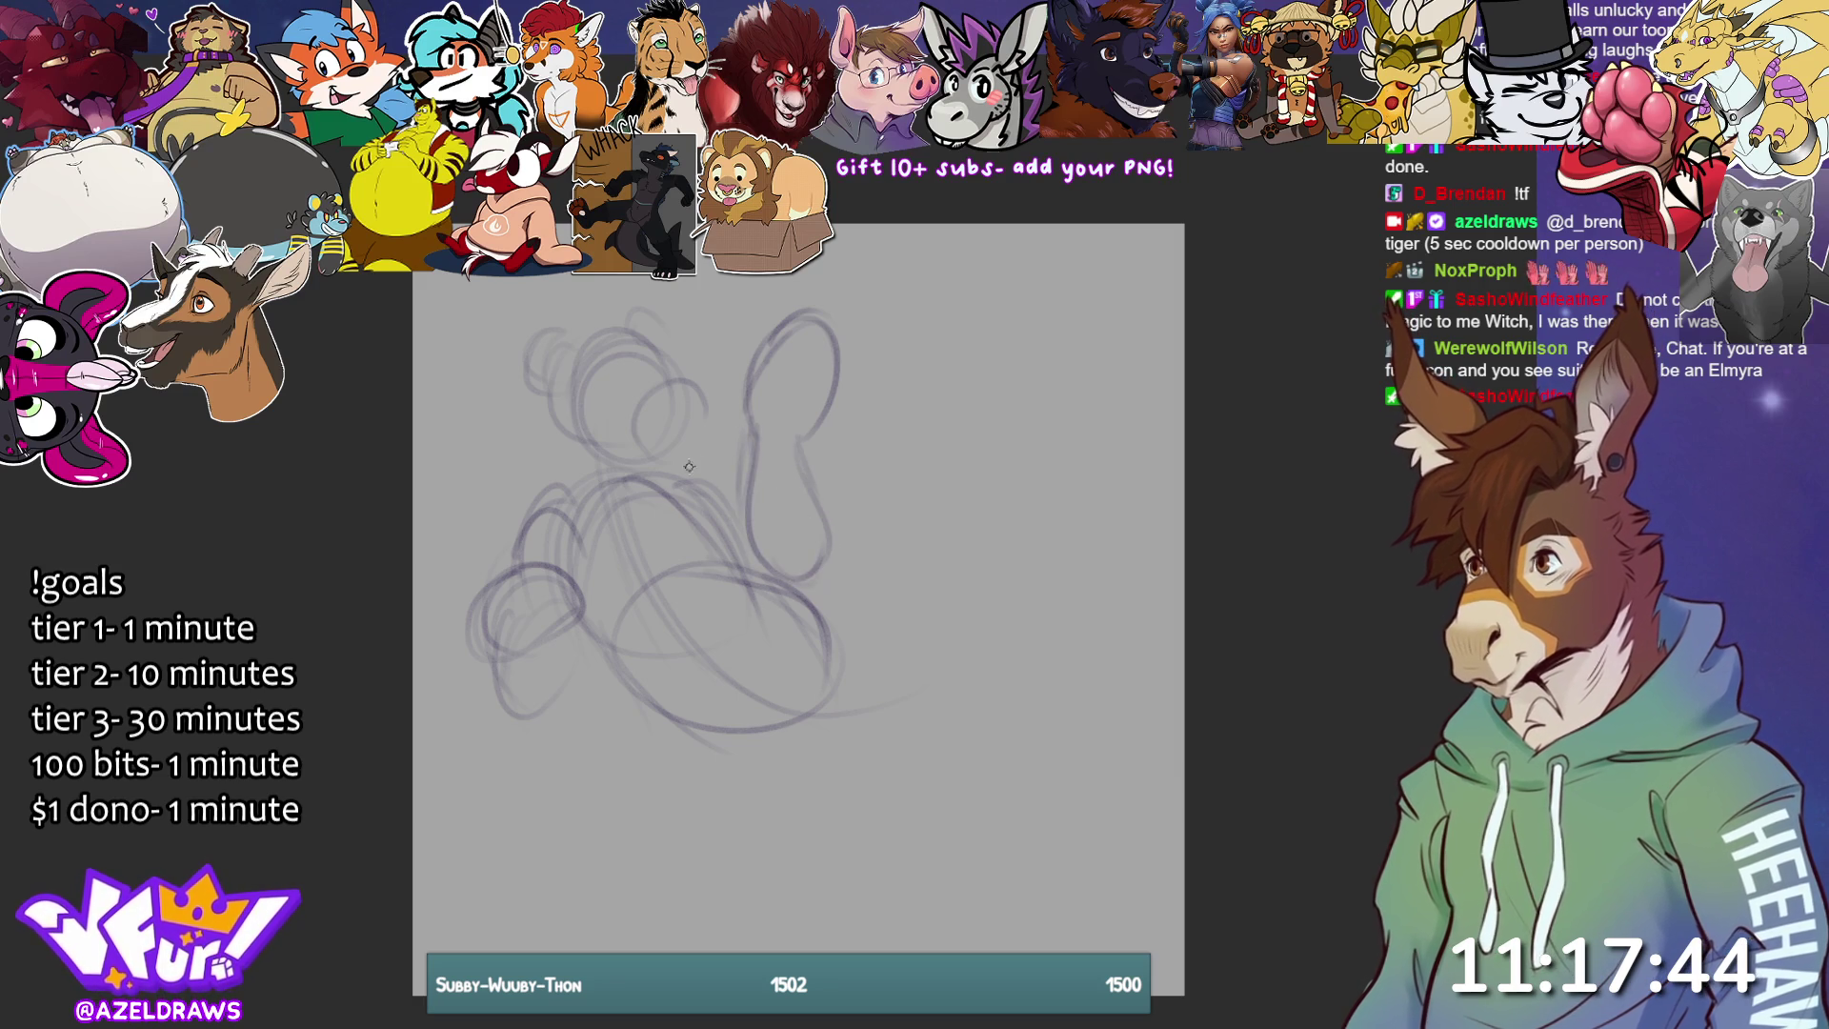
pyautogui.moveTo(755, 448)
pyautogui.mouseDown()
pyautogui.moveTo(781, 566)
pyautogui.moveTo(794, 462)
pyautogui.mouseUp()
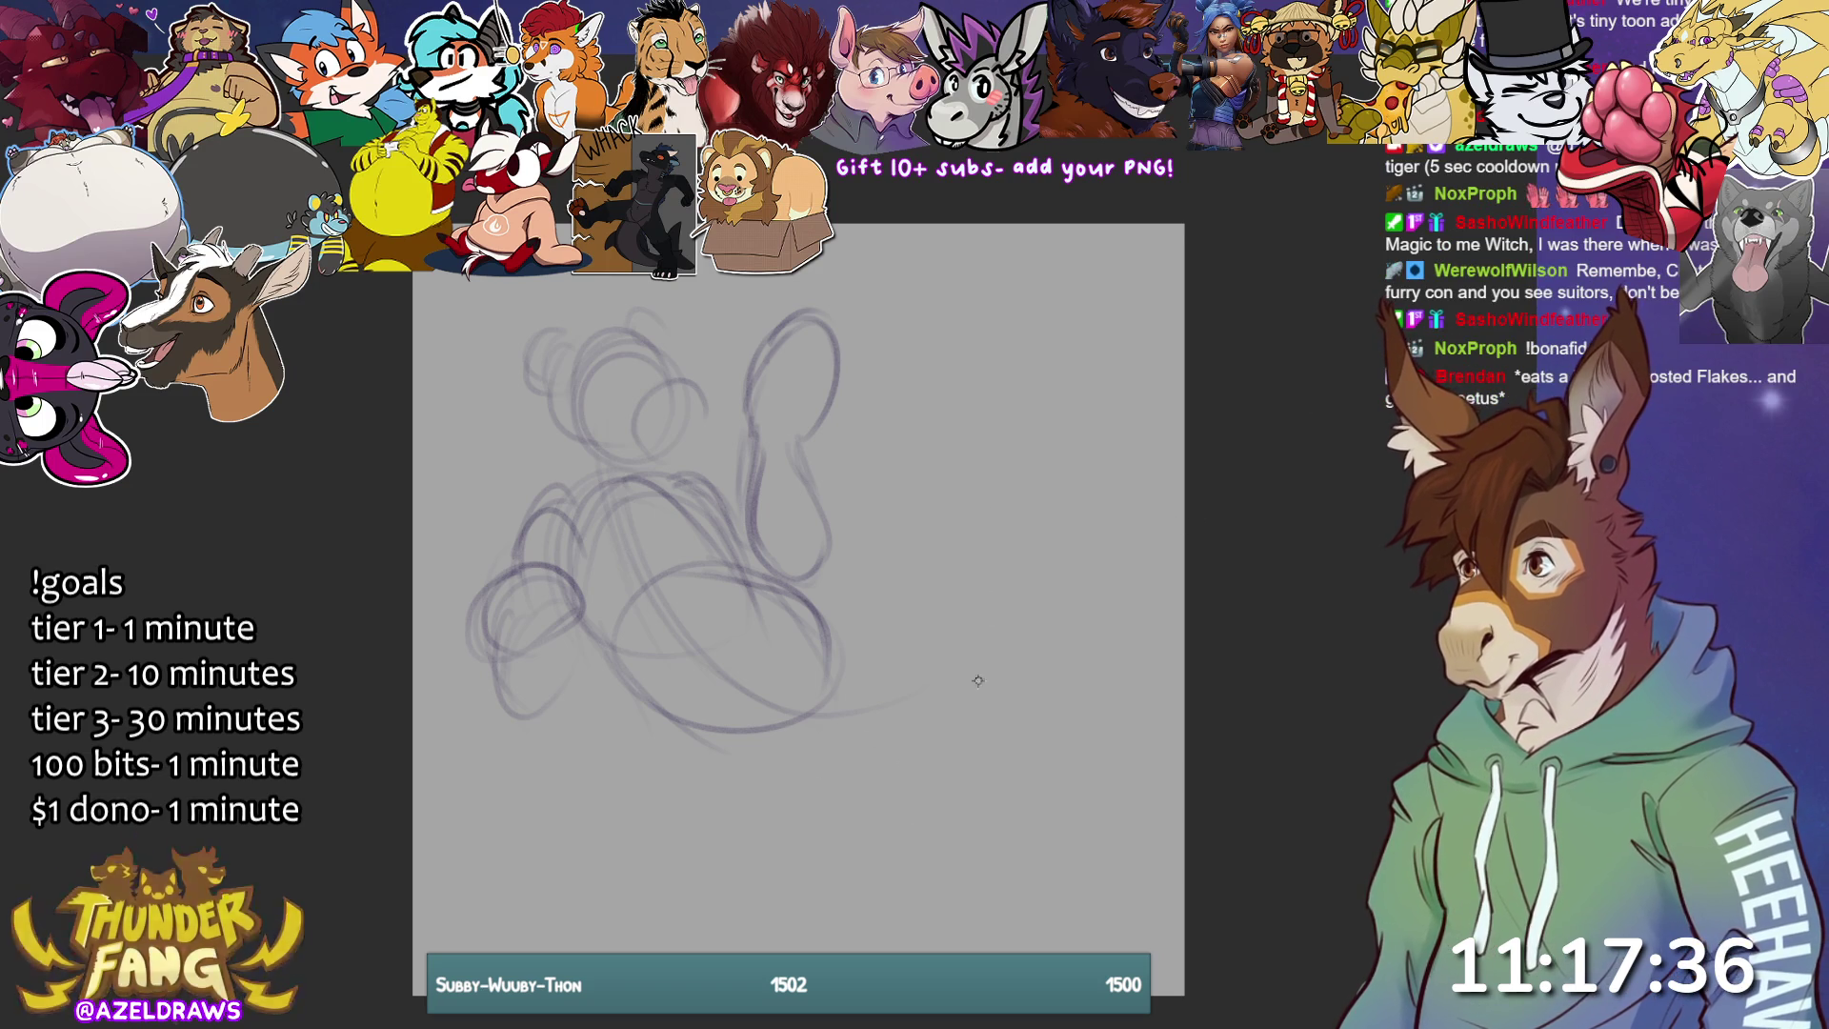
pyautogui.moveTo(827, 618); pyautogui.dragTo(859, 583)
pyautogui.moveTo(827, 654); pyautogui.dragTo(891, 717)
pyautogui.moveTo(718, 759); pyautogui.dragTo(874, 751)
pyautogui.moveTo(826, 640)
pyautogui.mouseDown()
pyautogui.moveTo(903, 771)
pyautogui.moveTo(878, 703)
pyautogui.mouseUp()
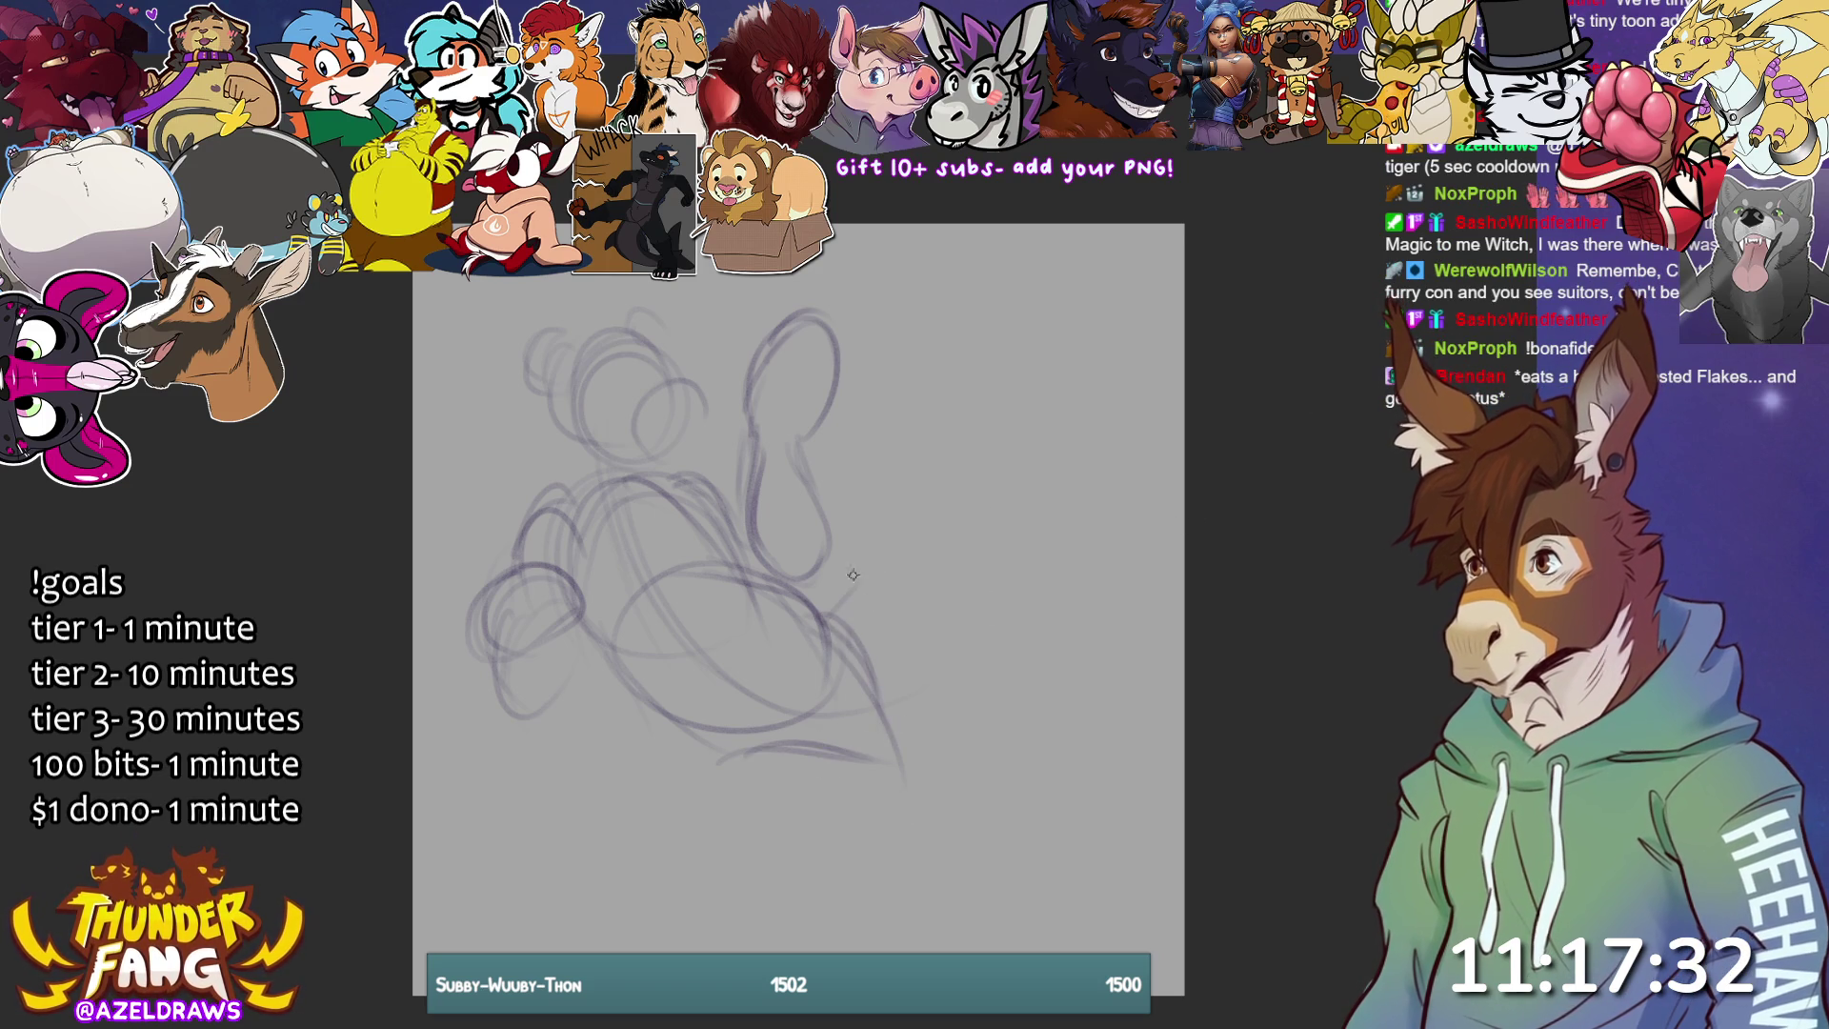
pyautogui.moveTo(834, 624)
pyautogui.mouseDown()
pyautogui.moveTo(867, 553)
pyautogui.moveTo(981, 571)
pyautogui.moveTo(900, 776)
pyautogui.mouseUp()
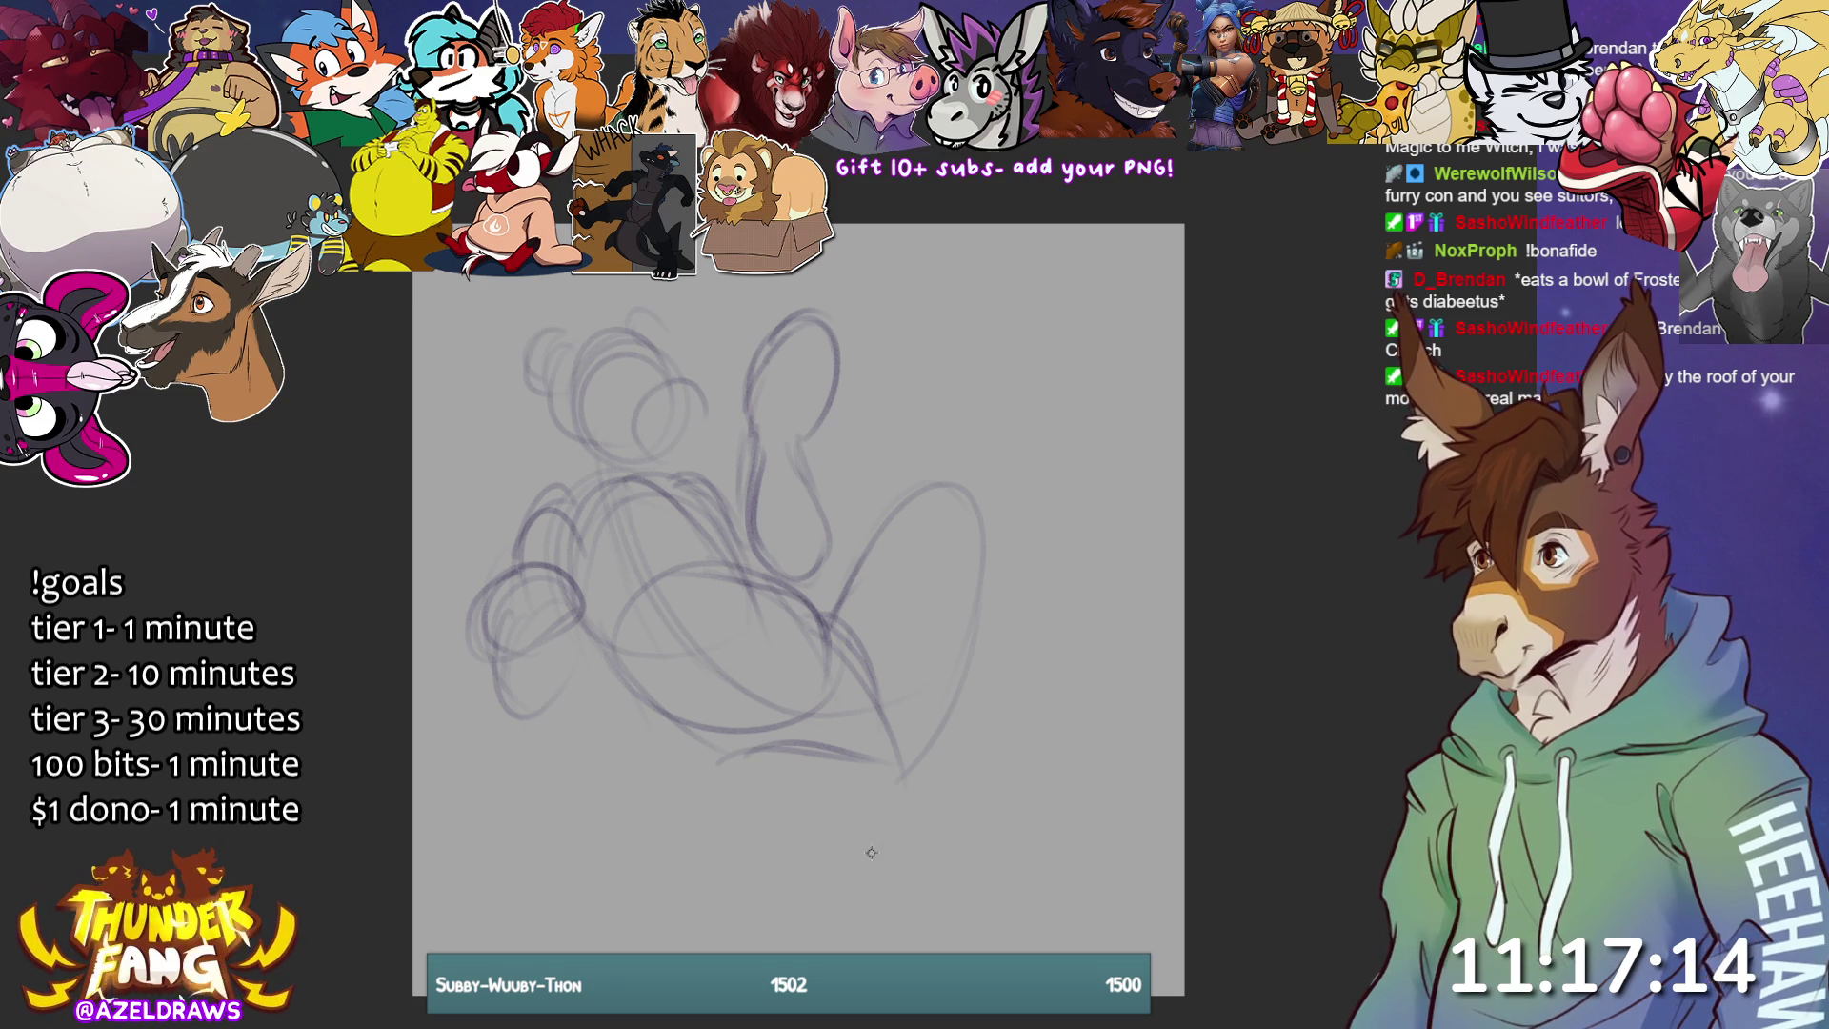
# - Sketch a large oval in the lower middle with a curve down its left side
pyautogui.moveTo(682, 783); pyautogui.dragTo(856, 863)
pyautogui.moveTo(653, 701)
pyautogui.mouseDown()
pyautogui.moveTo(843, 710)
pyautogui.moveTo(886, 779)
pyautogui.mouseUp()
pyautogui.moveTo(786, 648); pyautogui.dragTo(734, 815)
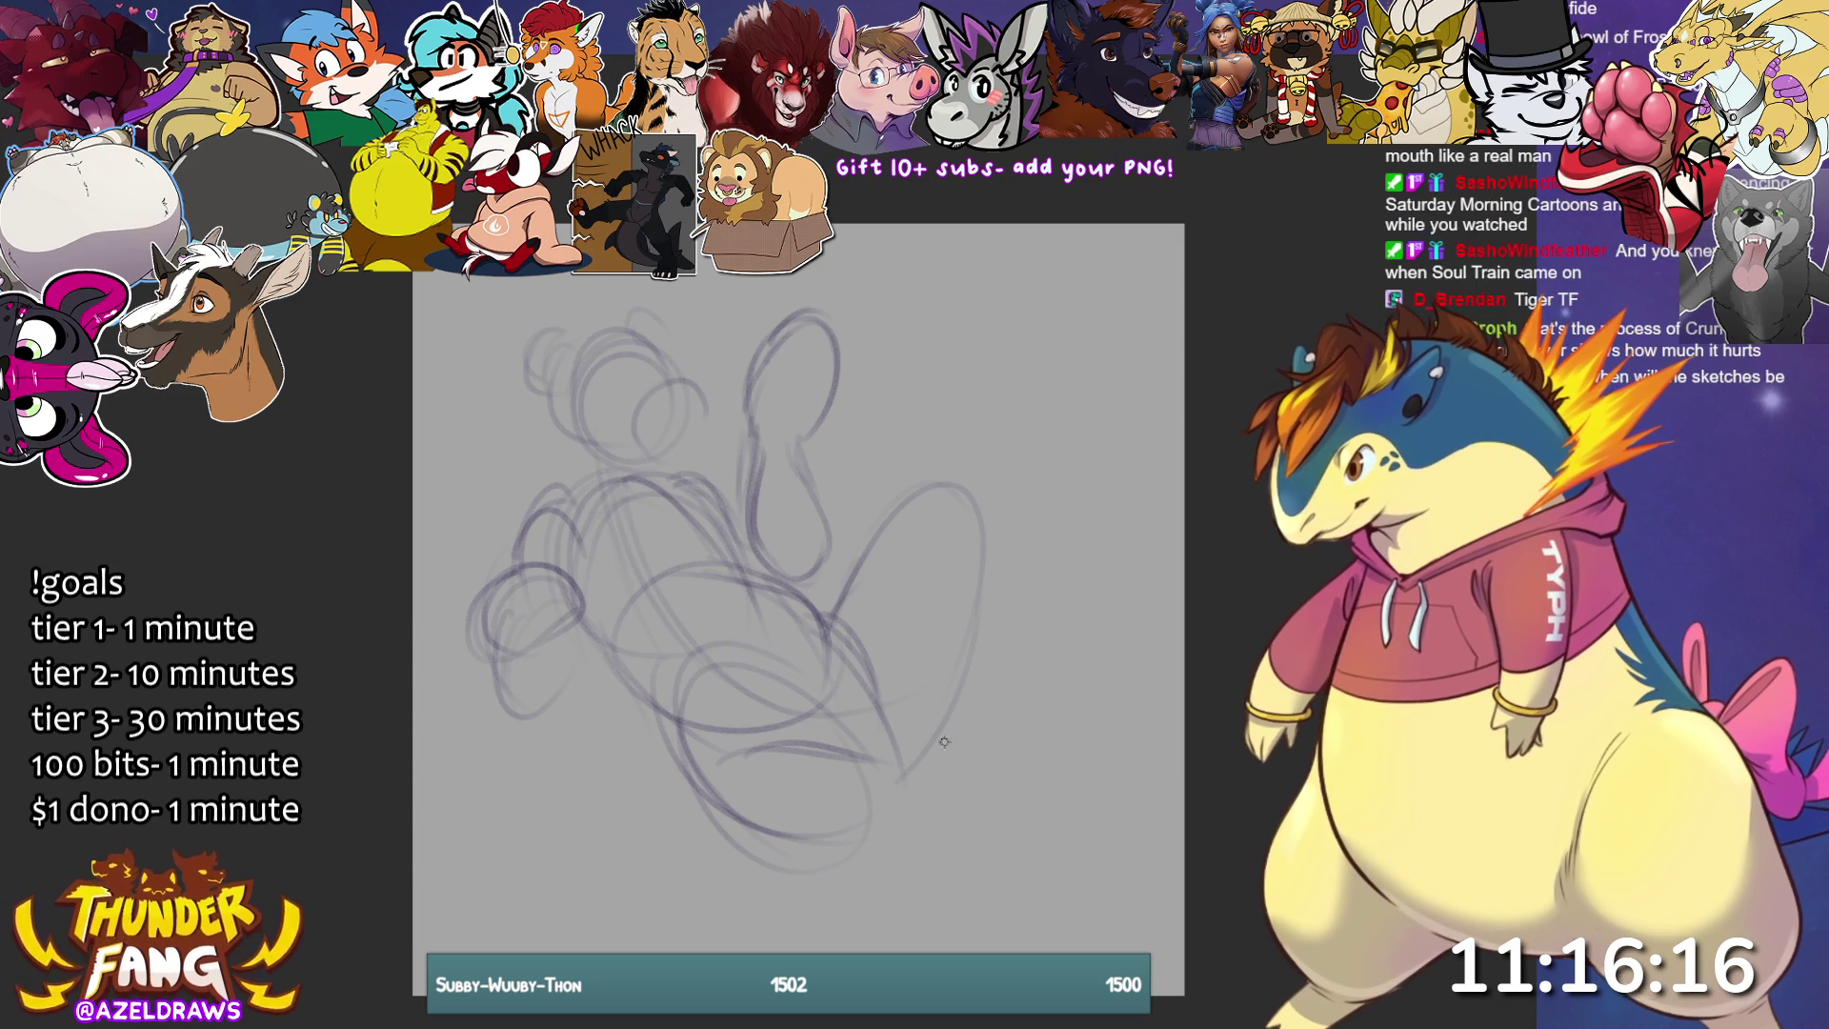
# - Sketch wavy loops trailing right from the figure to start the tail
pyautogui.moveTo(928, 553); pyautogui.dragTo(962, 657)
pyautogui.moveTo(916, 583); pyautogui.dragTo(1008, 666)
pyautogui.moveTo(1028, 587)
pyautogui.mouseDown()
pyautogui.moveTo(1038, 637)
pyautogui.moveTo(1001, 638)
pyautogui.moveTo(1034, 624)
pyautogui.moveTo(991, 526)
pyautogui.moveTo(1038, 622)
pyautogui.moveTo(1086, 500)
pyautogui.moveTo(1160, 495)
pyautogui.moveTo(1164, 557)
pyautogui.mouseUp()
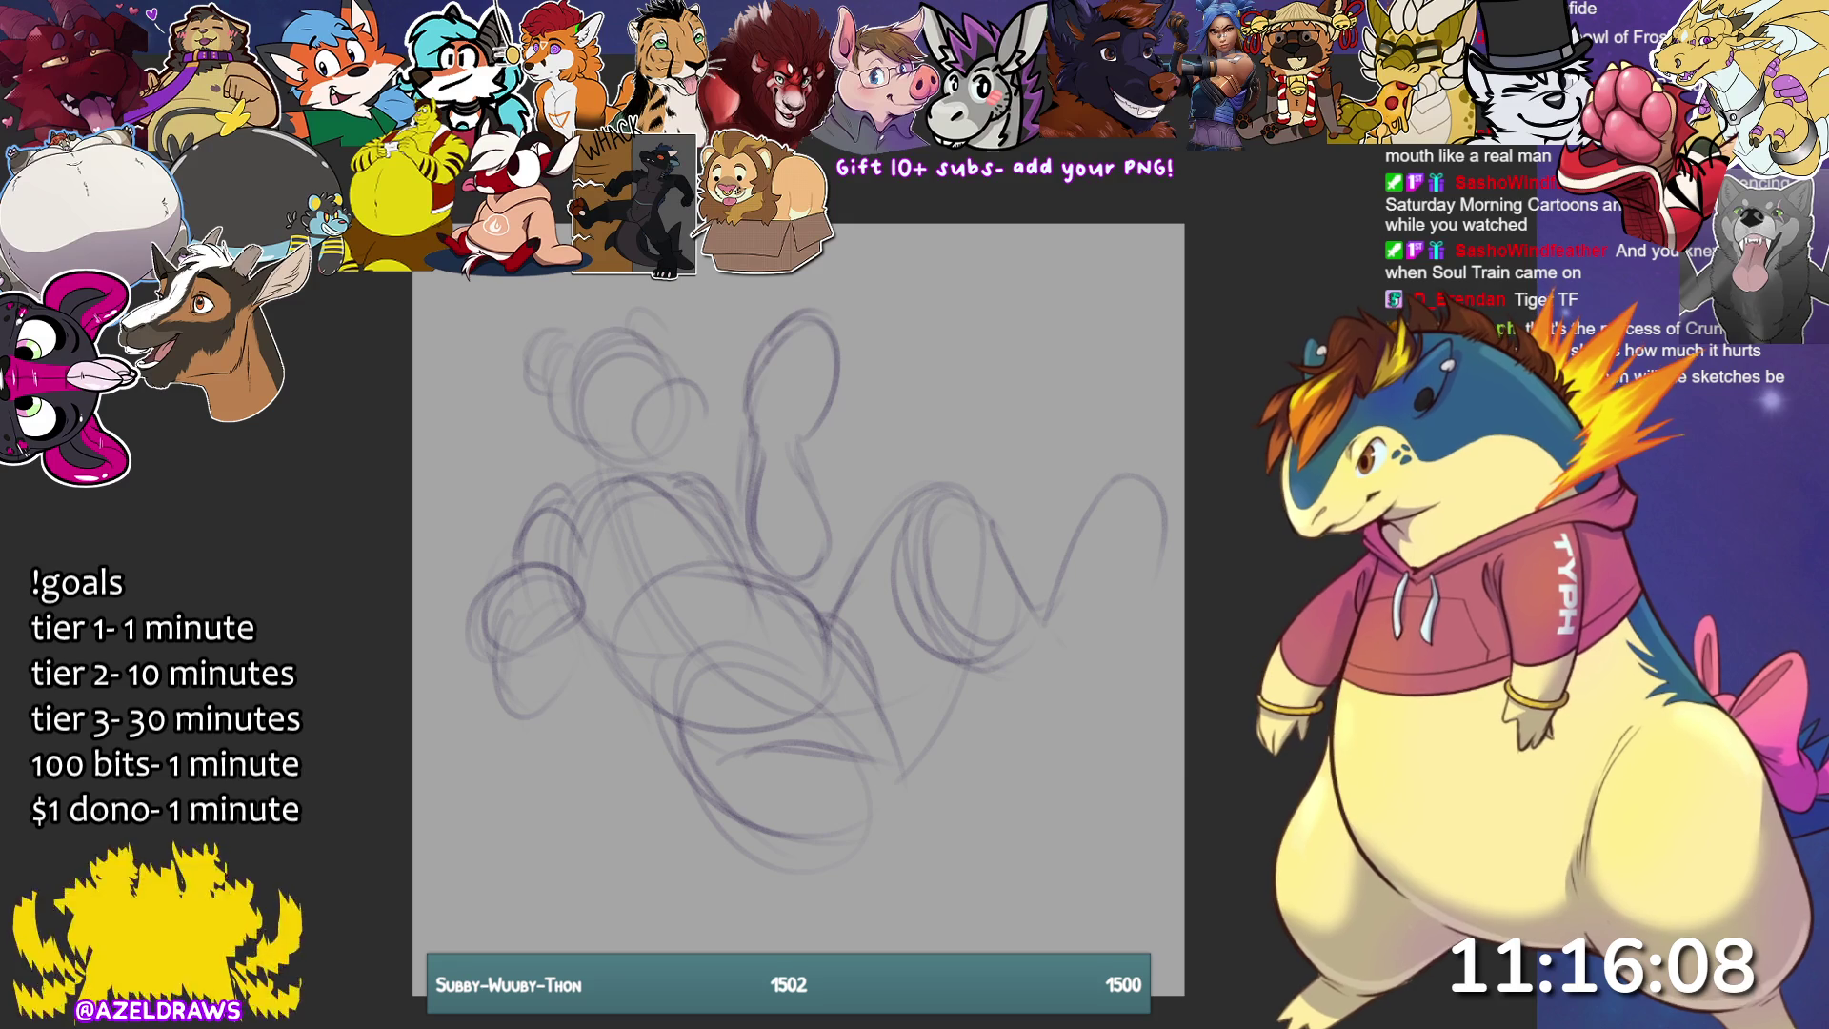
pyautogui.hotkey('ctrl', 't')
# - Nudge the whole transformed sketch slightly to the left and confirm it
pyautogui.moveTo(791, 600); pyautogui.dragTo(752, 610)
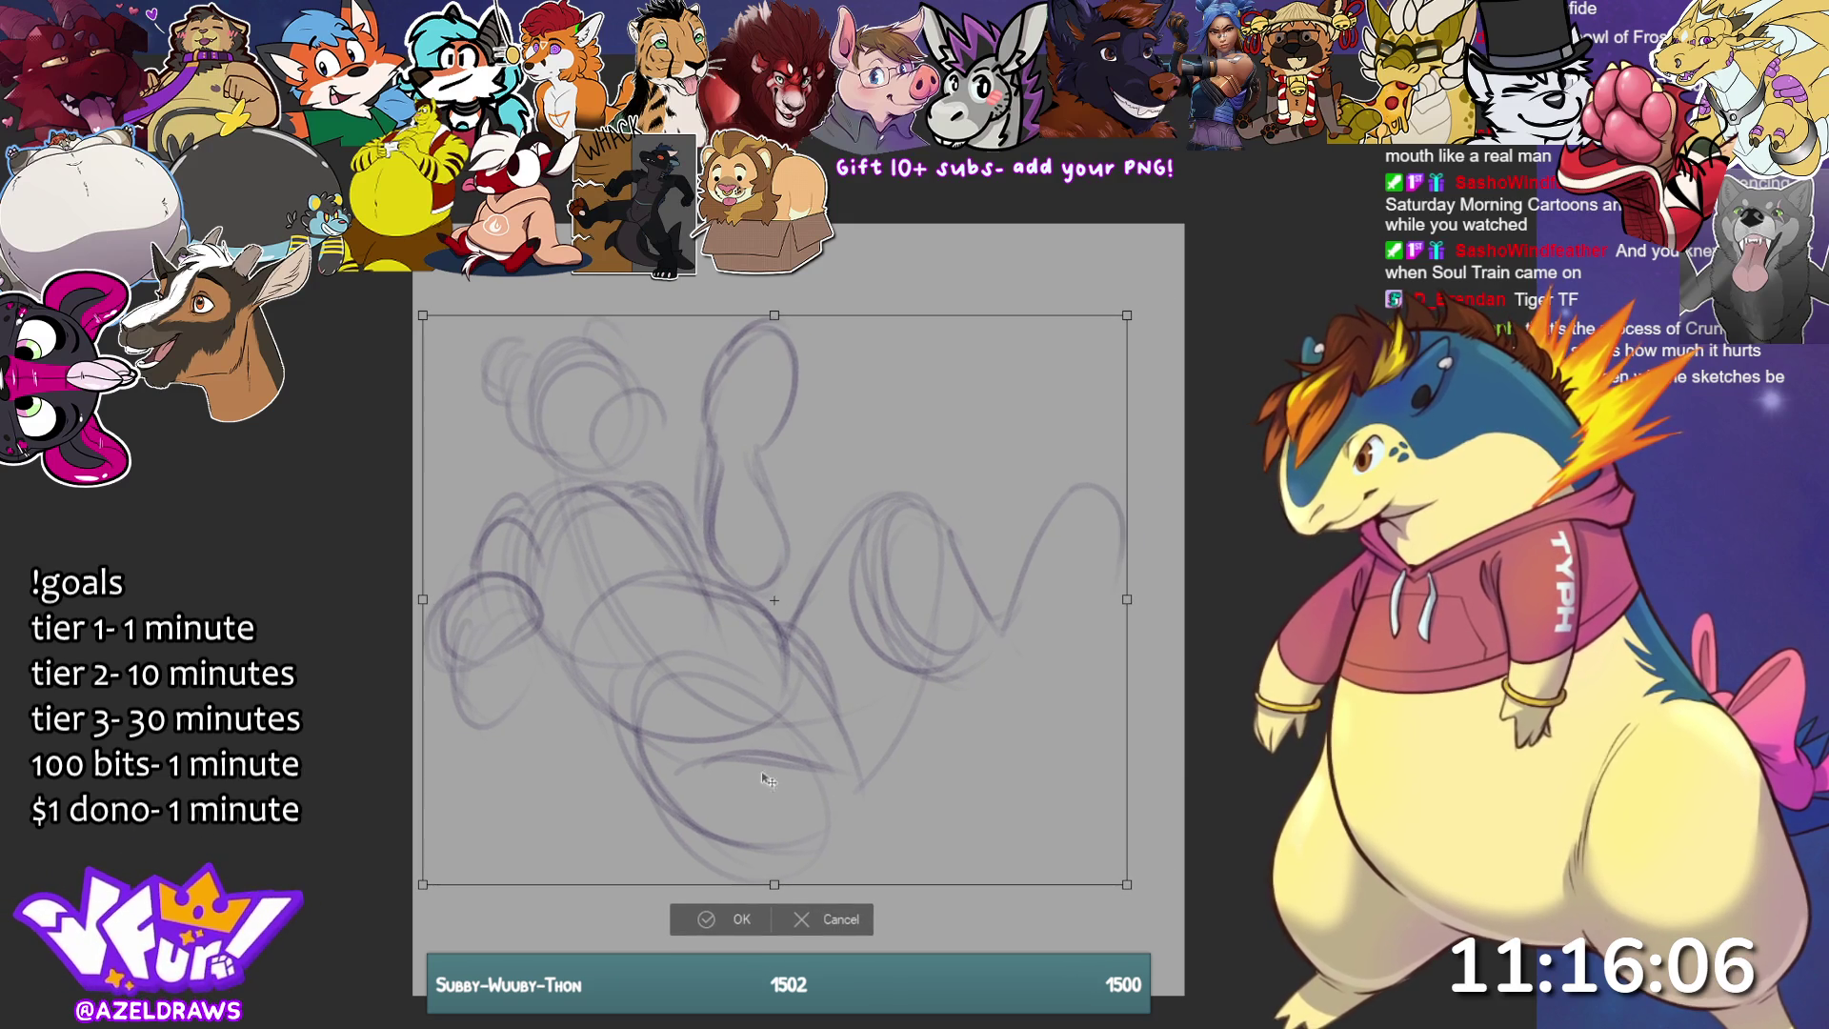
pyautogui.click(711, 922)
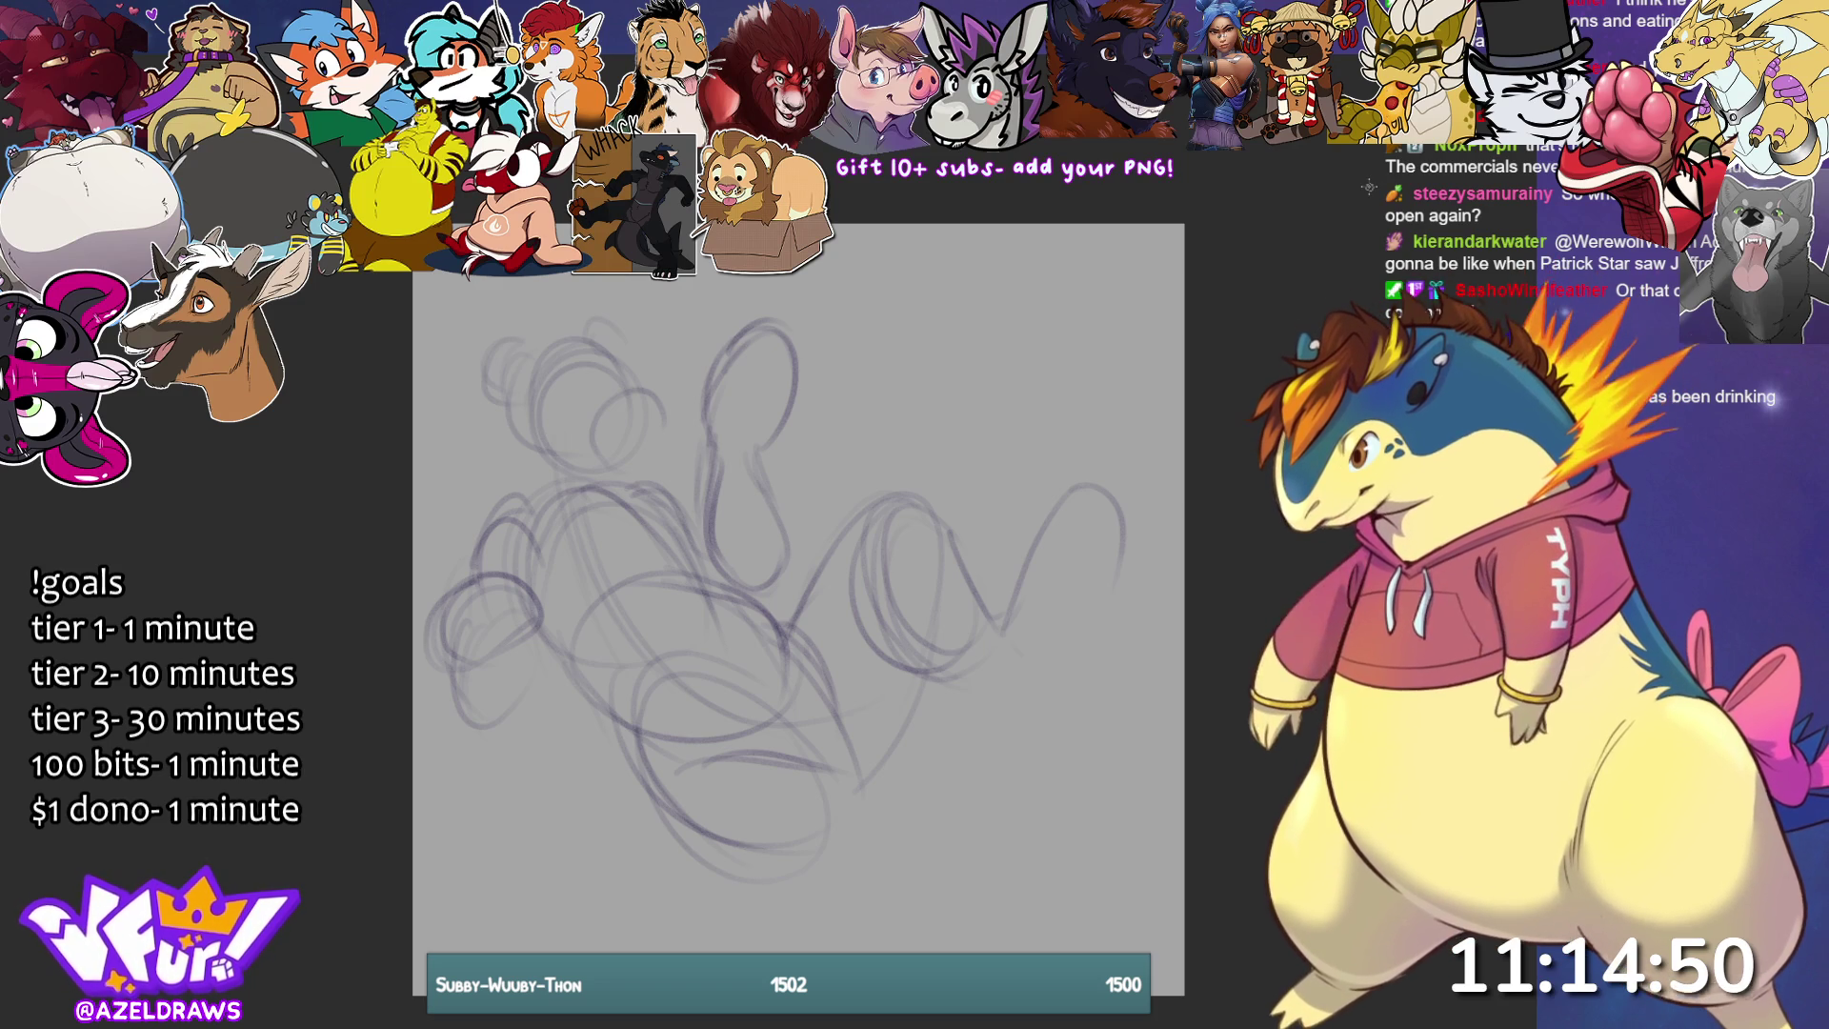
# - Retrace the tail curve and darken the ovals and circles in the lower body
pyautogui.moveTo(995, 608); pyautogui.dragTo(1088, 497)
pyautogui.moveTo(1009, 549)
pyautogui.mouseDown()
pyautogui.moveTo(1106, 492)
pyautogui.moveTo(1138, 519)
pyautogui.moveTo(1075, 667)
pyautogui.moveTo(995, 700)
pyautogui.moveTo(1041, 701)
pyautogui.mouseUp()
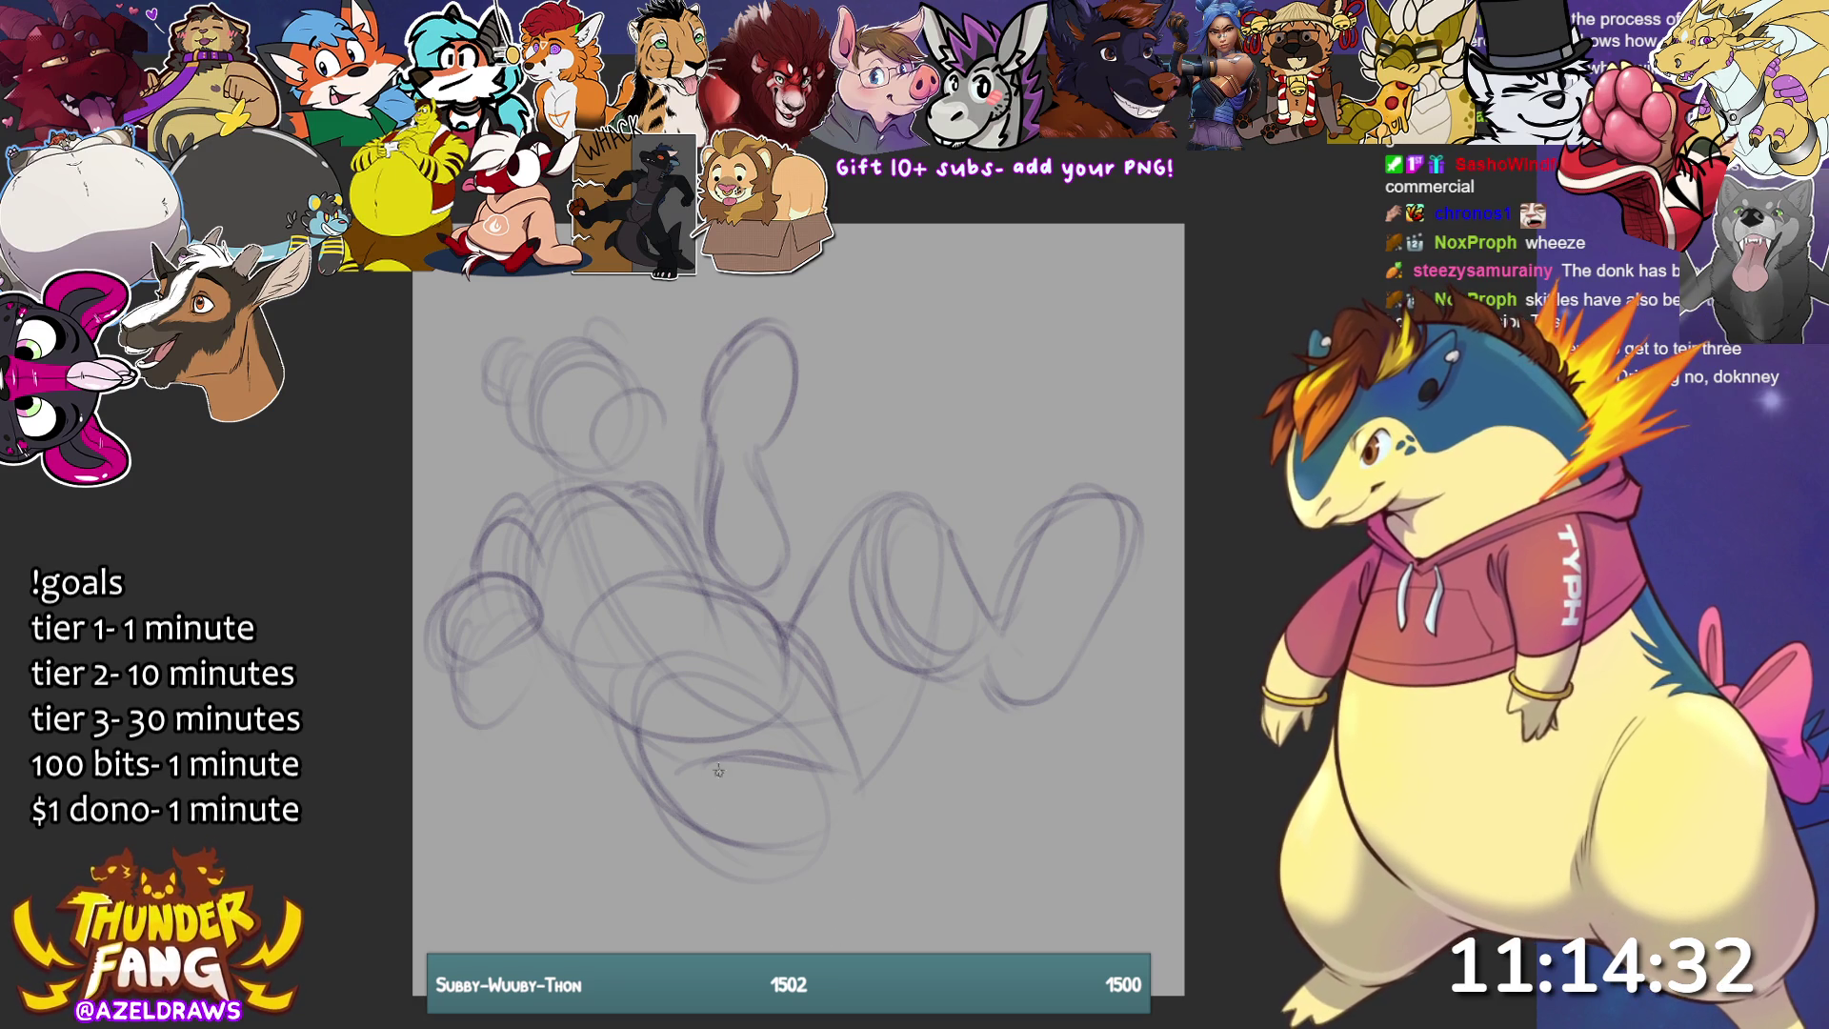
pyautogui.moveTo(722, 808)
pyautogui.mouseDown()
pyautogui.moveTo(624, 714)
pyautogui.moveTo(629, 753)
pyautogui.moveTo(762, 686)
pyautogui.moveTo(666, 674)
pyautogui.moveTo(809, 762)
pyautogui.moveTo(843, 821)
pyautogui.moveTo(817, 819)
pyautogui.mouseUp()
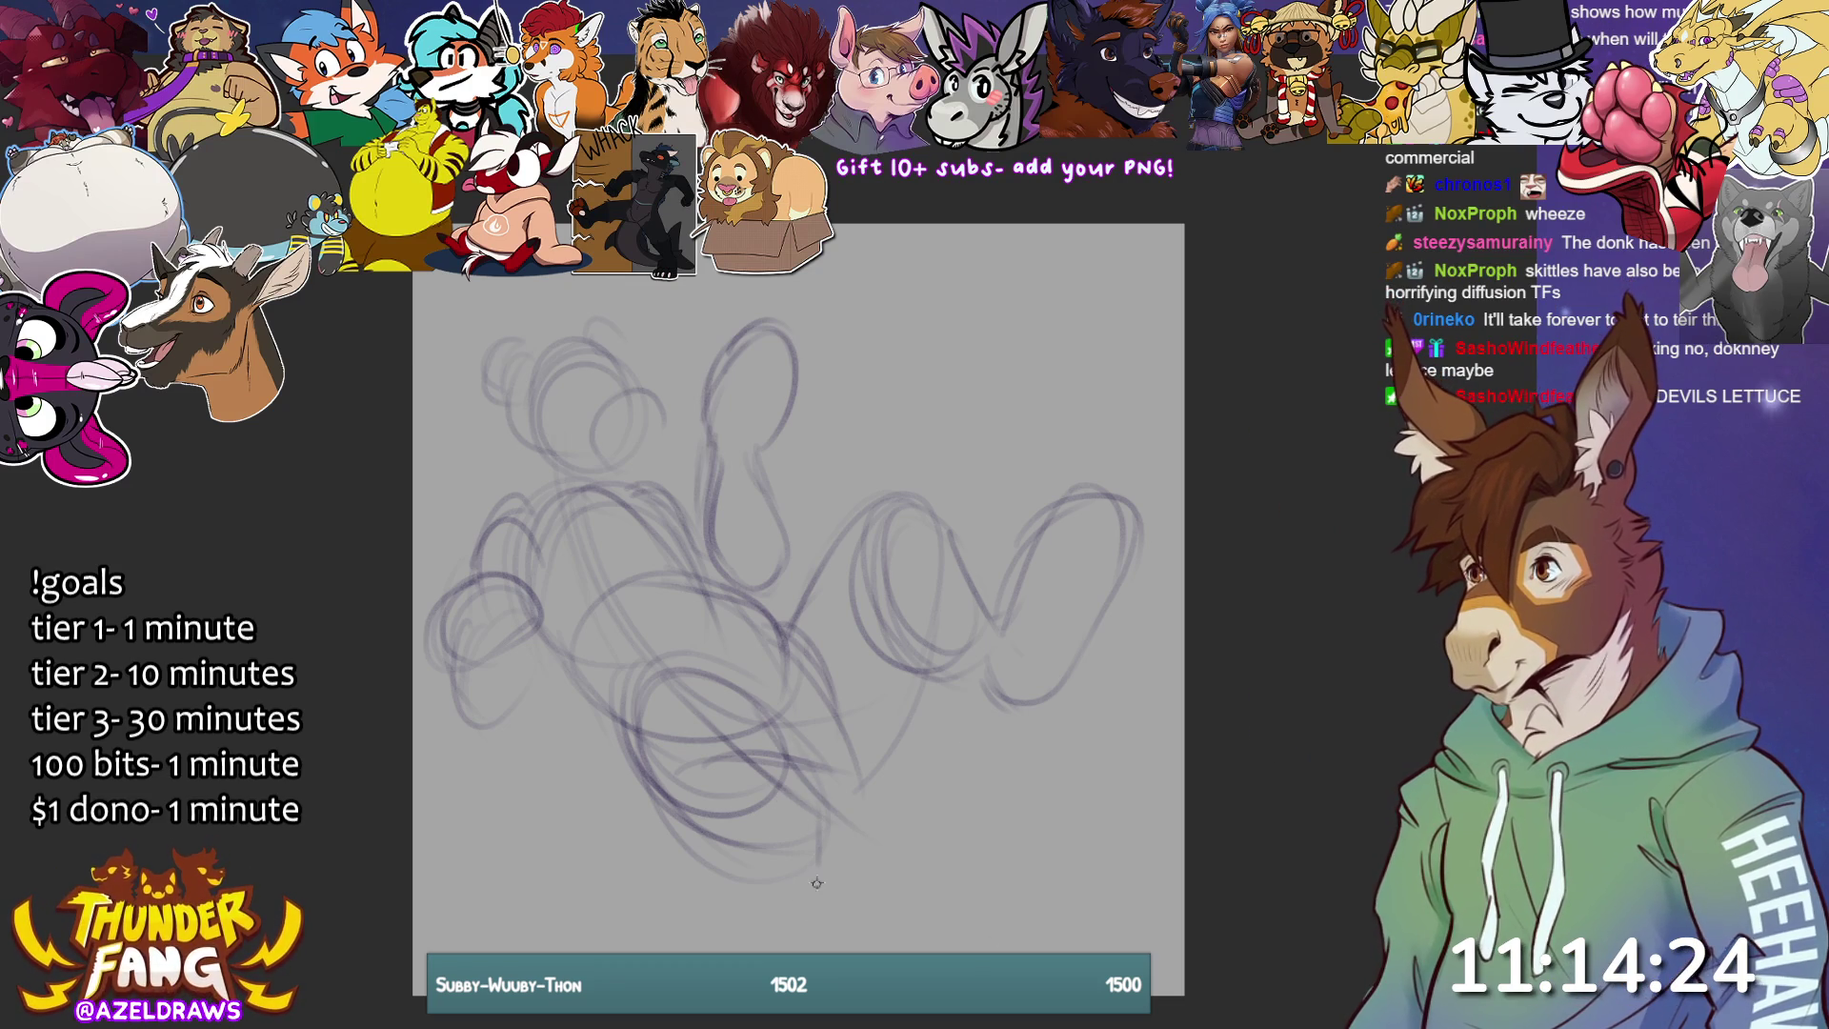
pyautogui.moveTo(853, 881)
pyautogui.mouseDown()
pyautogui.moveTo(834, 777)
pyautogui.moveTo(790, 877)
pyautogui.moveTo(796, 674)
pyautogui.moveTo(762, 853)
pyautogui.moveTo(842, 884)
pyautogui.moveTo(784, 855)
pyautogui.moveTo(654, 670)
pyautogui.moveTo(695, 879)
pyautogui.moveTo(799, 865)
pyautogui.mouseUp()
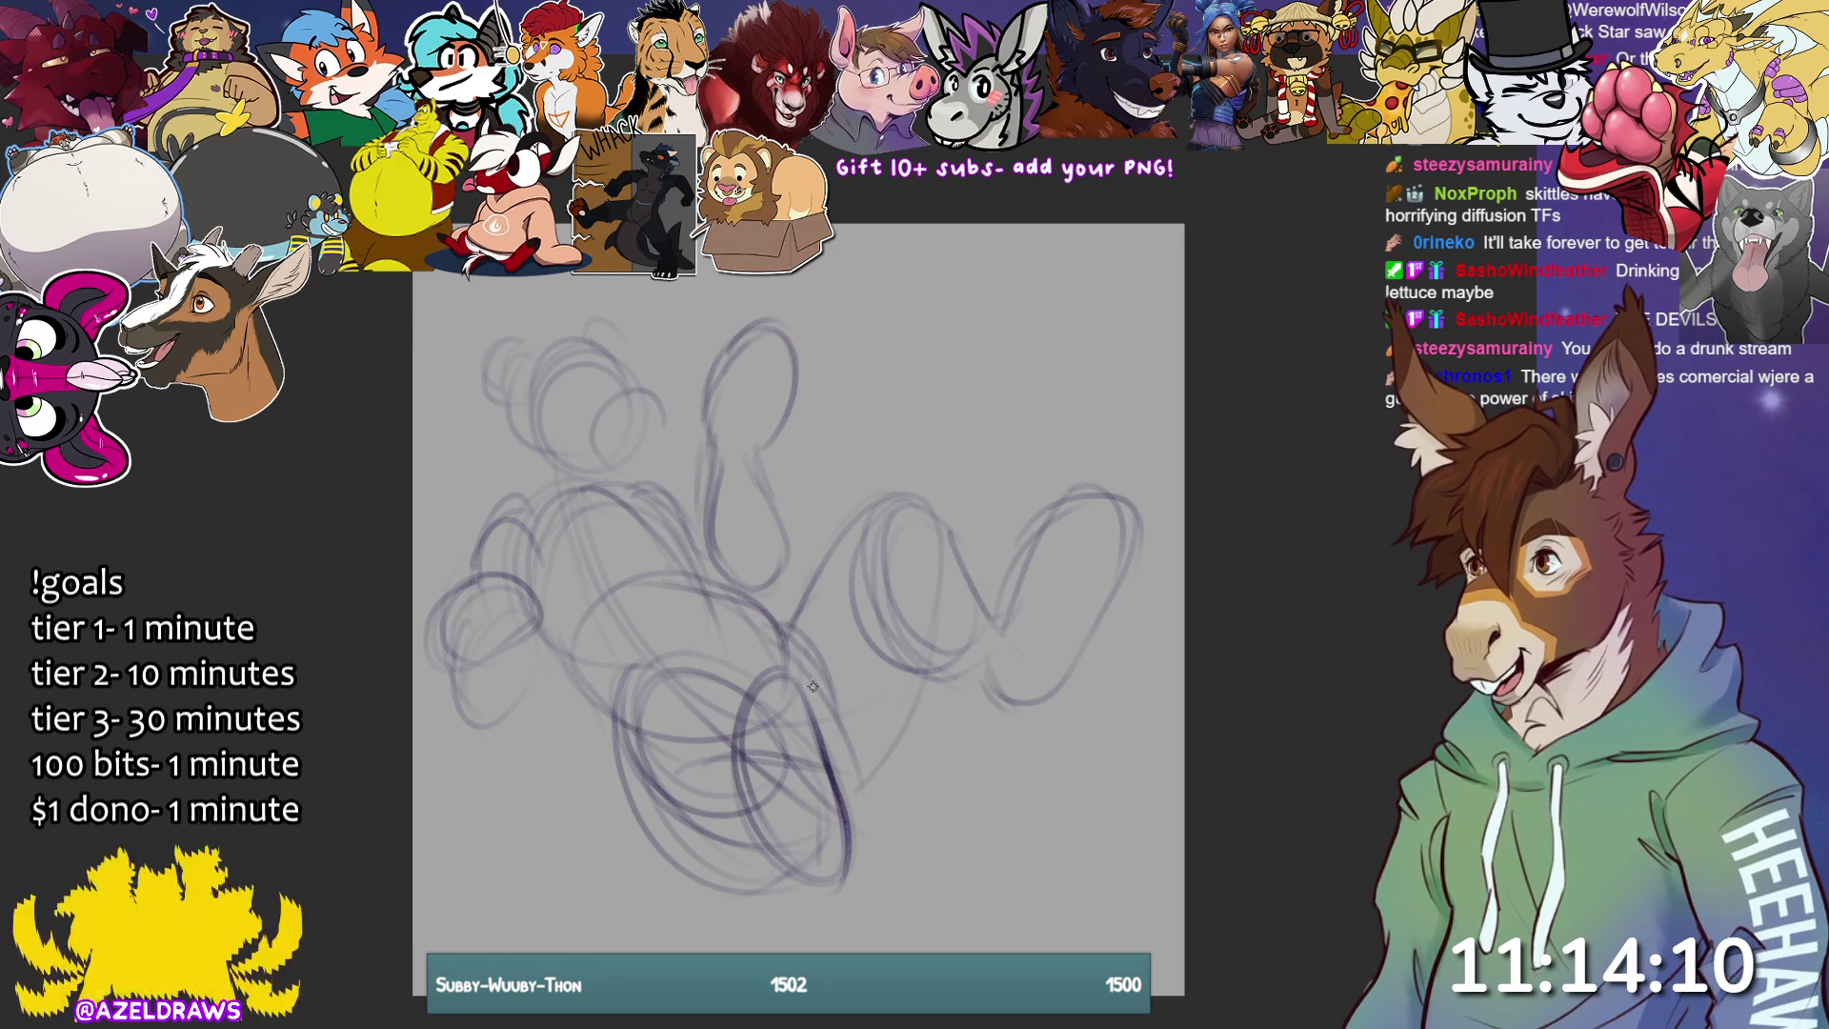
pyautogui.moveTo(530, 444); pyautogui.dragTo(530, 524)
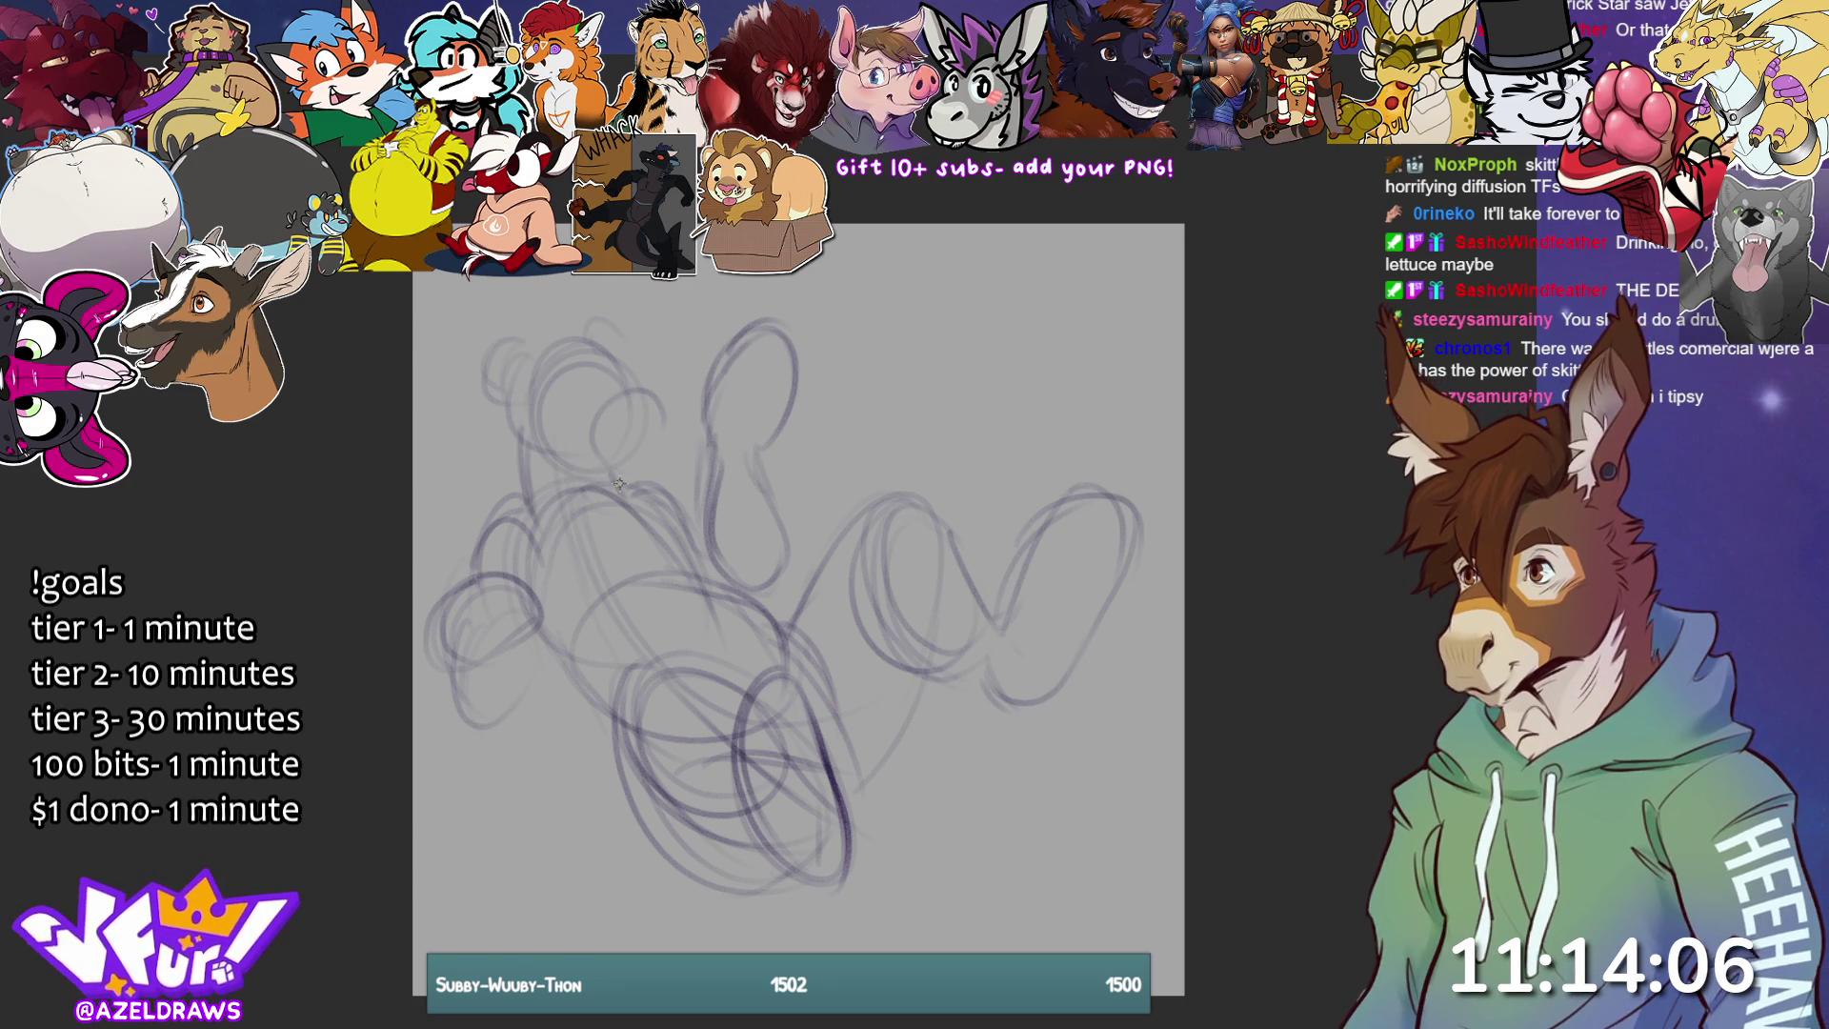
pyautogui.moveTo(648, 458)
pyautogui.mouseDown()
pyautogui.moveTo(662, 398)
pyautogui.moveTo(629, 472)
pyautogui.moveTo(664, 412)
pyautogui.mouseUp()
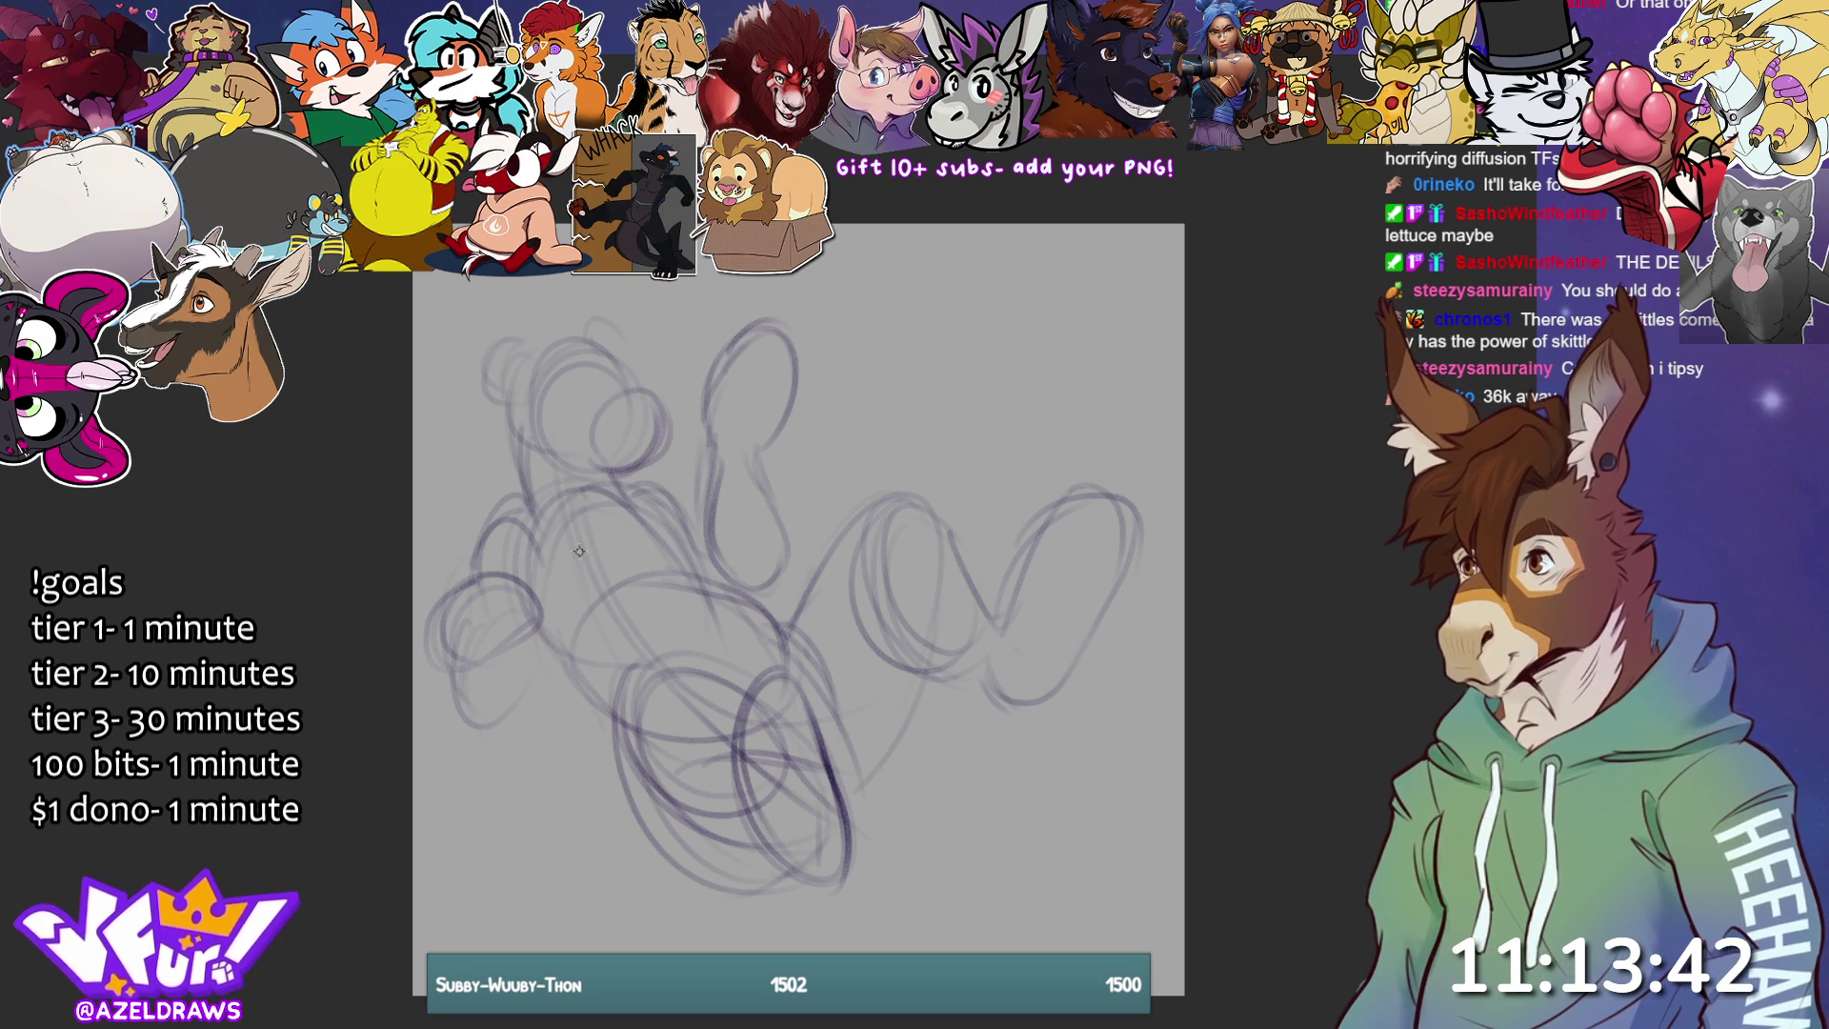
# - Draw looping tail strokes across the right side and down the canvas's right edge
pyautogui.moveTo(843, 788); pyautogui.dragTo(928, 678)
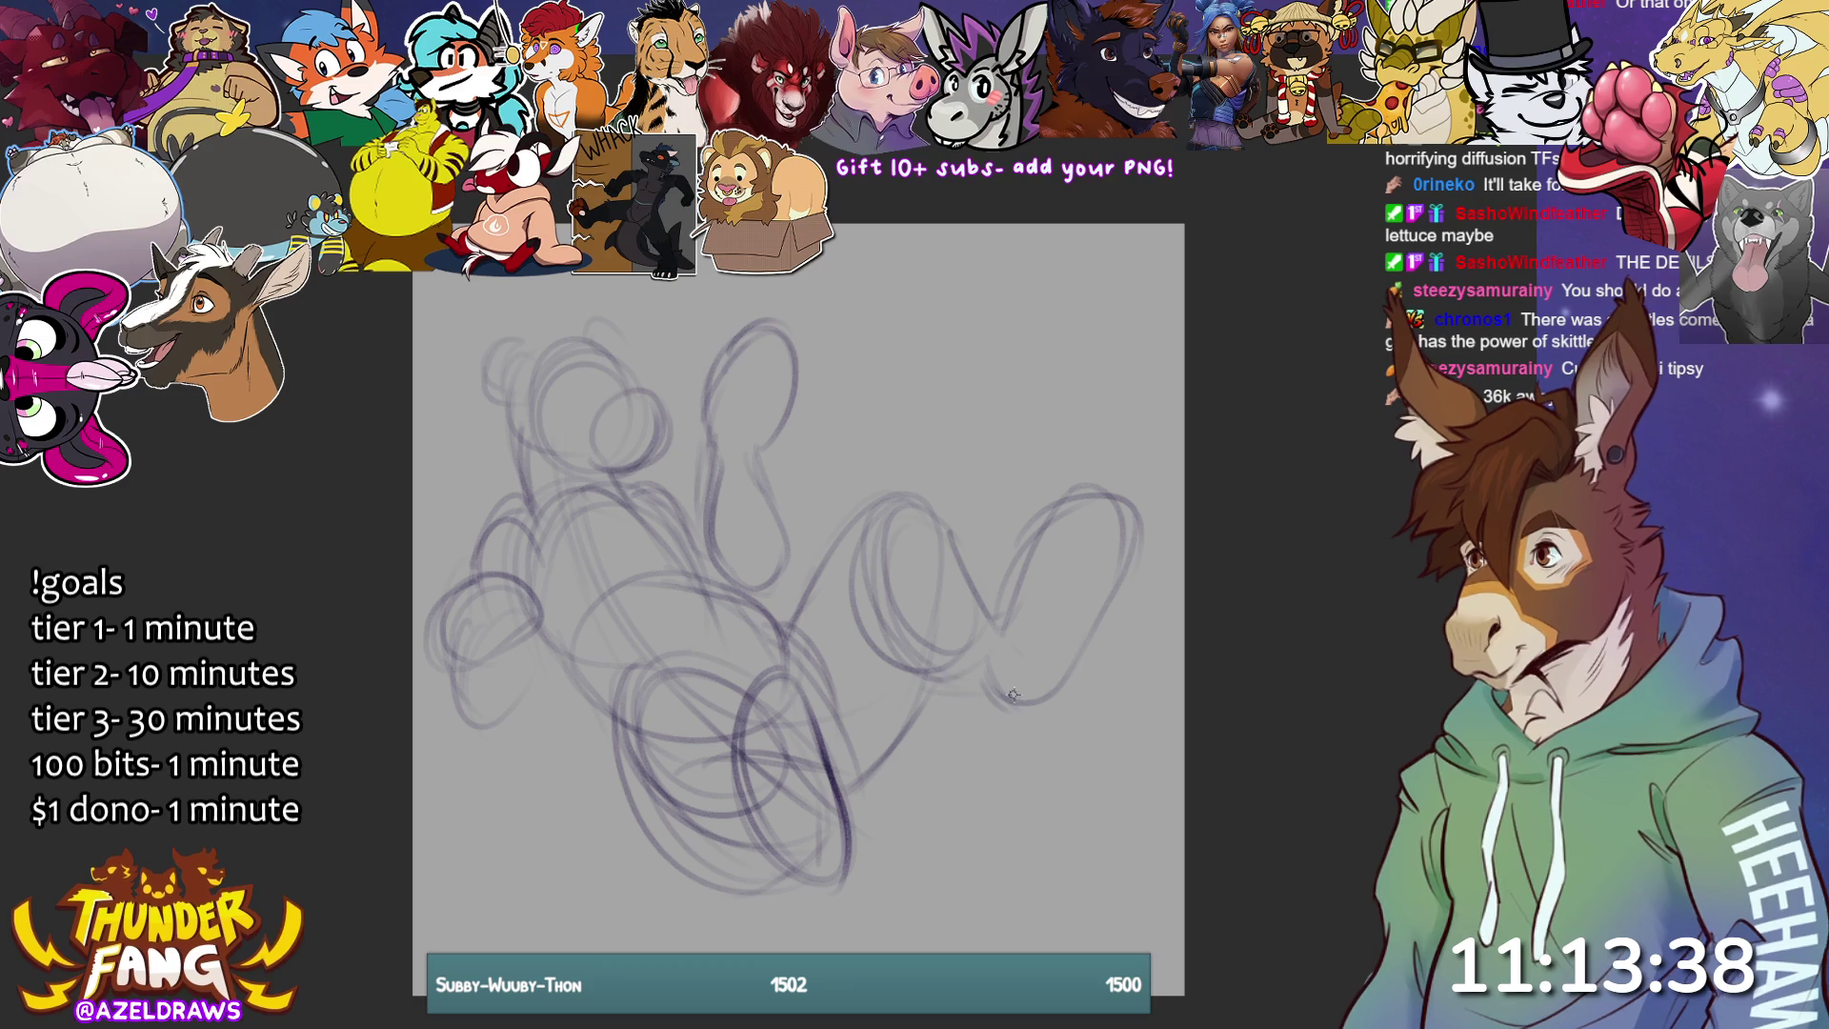
pyautogui.moveTo(871, 749)
pyautogui.mouseDown()
pyautogui.moveTo(840, 770)
pyautogui.moveTo(939, 747)
pyautogui.mouseUp()
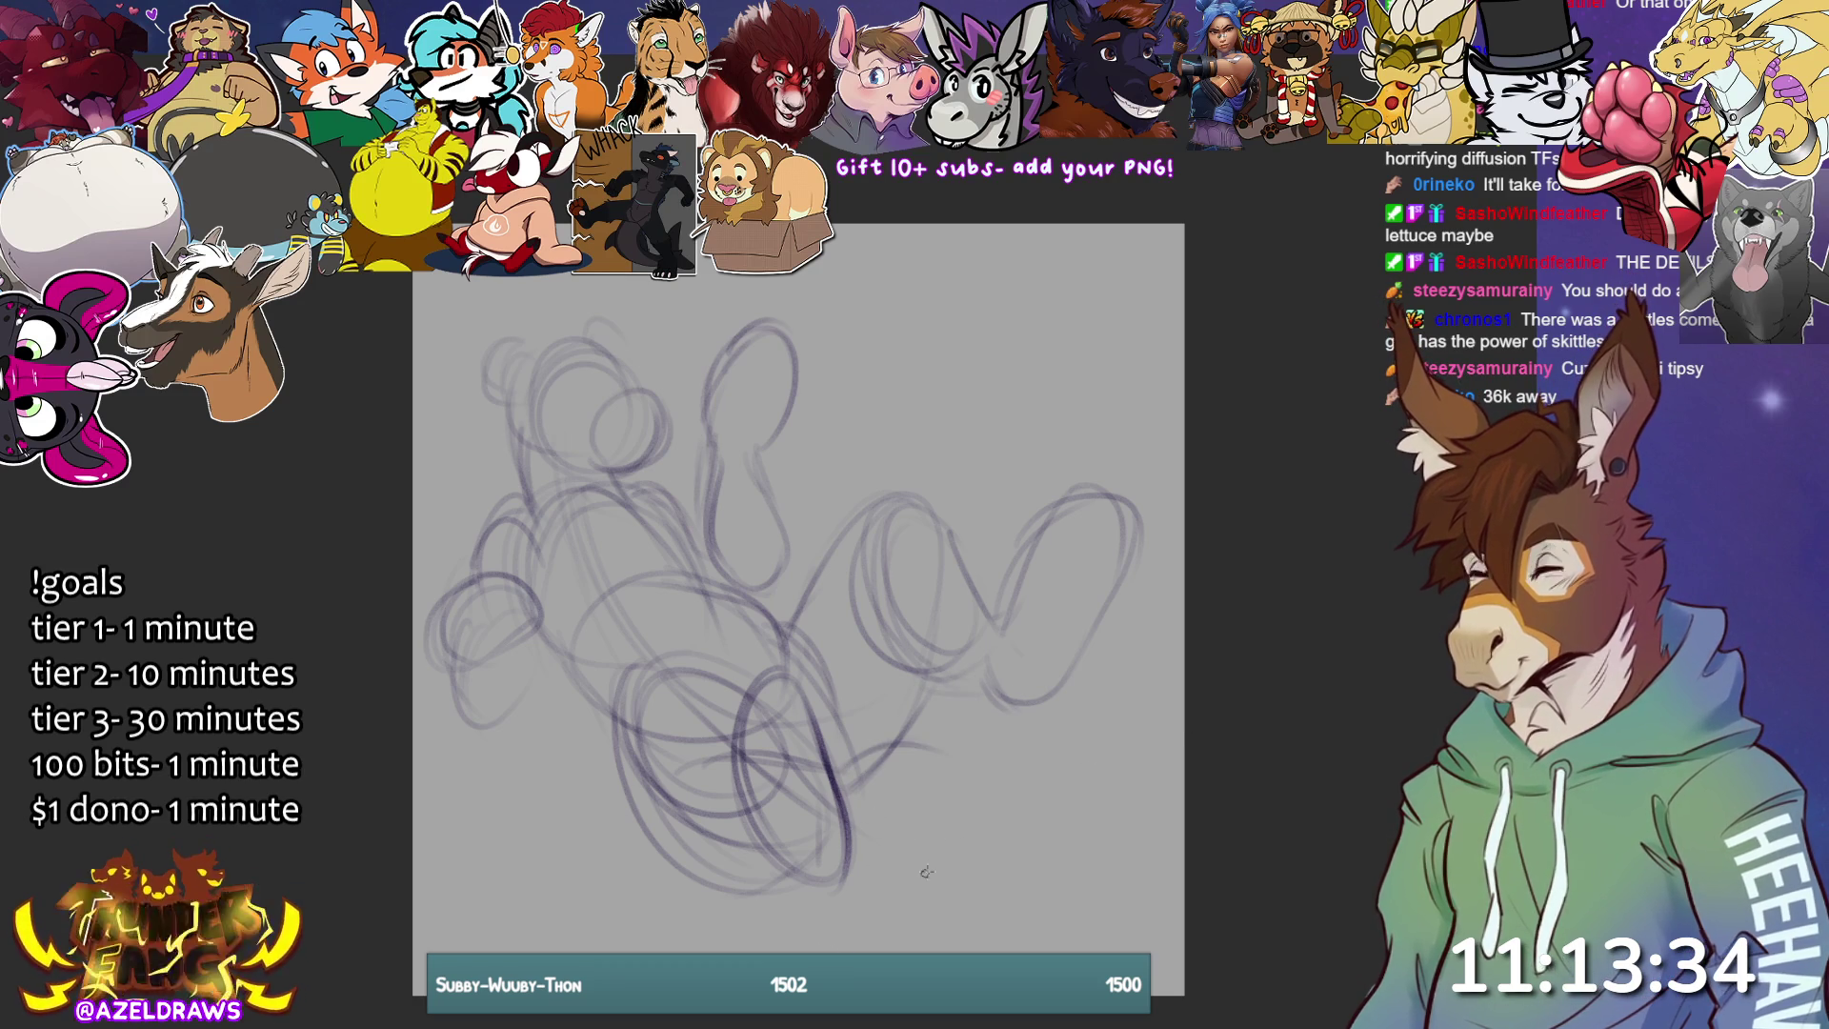
pyautogui.moveTo(865, 830)
pyautogui.mouseDown()
pyautogui.moveTo(991, 912)
pyautogui.moveTo(1164, 809)
pyautogui.mouseUp()
pyautogui.moveTo(1164, 725); pyautogui.dragTo(1170, 815)
pyautogui.moveTo(920, 752)
pyautogui.mouseDown()
pyautogui.moveTo(1080, 805)
pyautogui.moveTo(1071, 696)
pyautogui.moveTo(1024, 786)
pyautogui.moveTo(1065, 688)
pyautogui.mouseUp()
pyautogui.moveTo(1000, 799); pyautogui.dragTo(1072, 695)
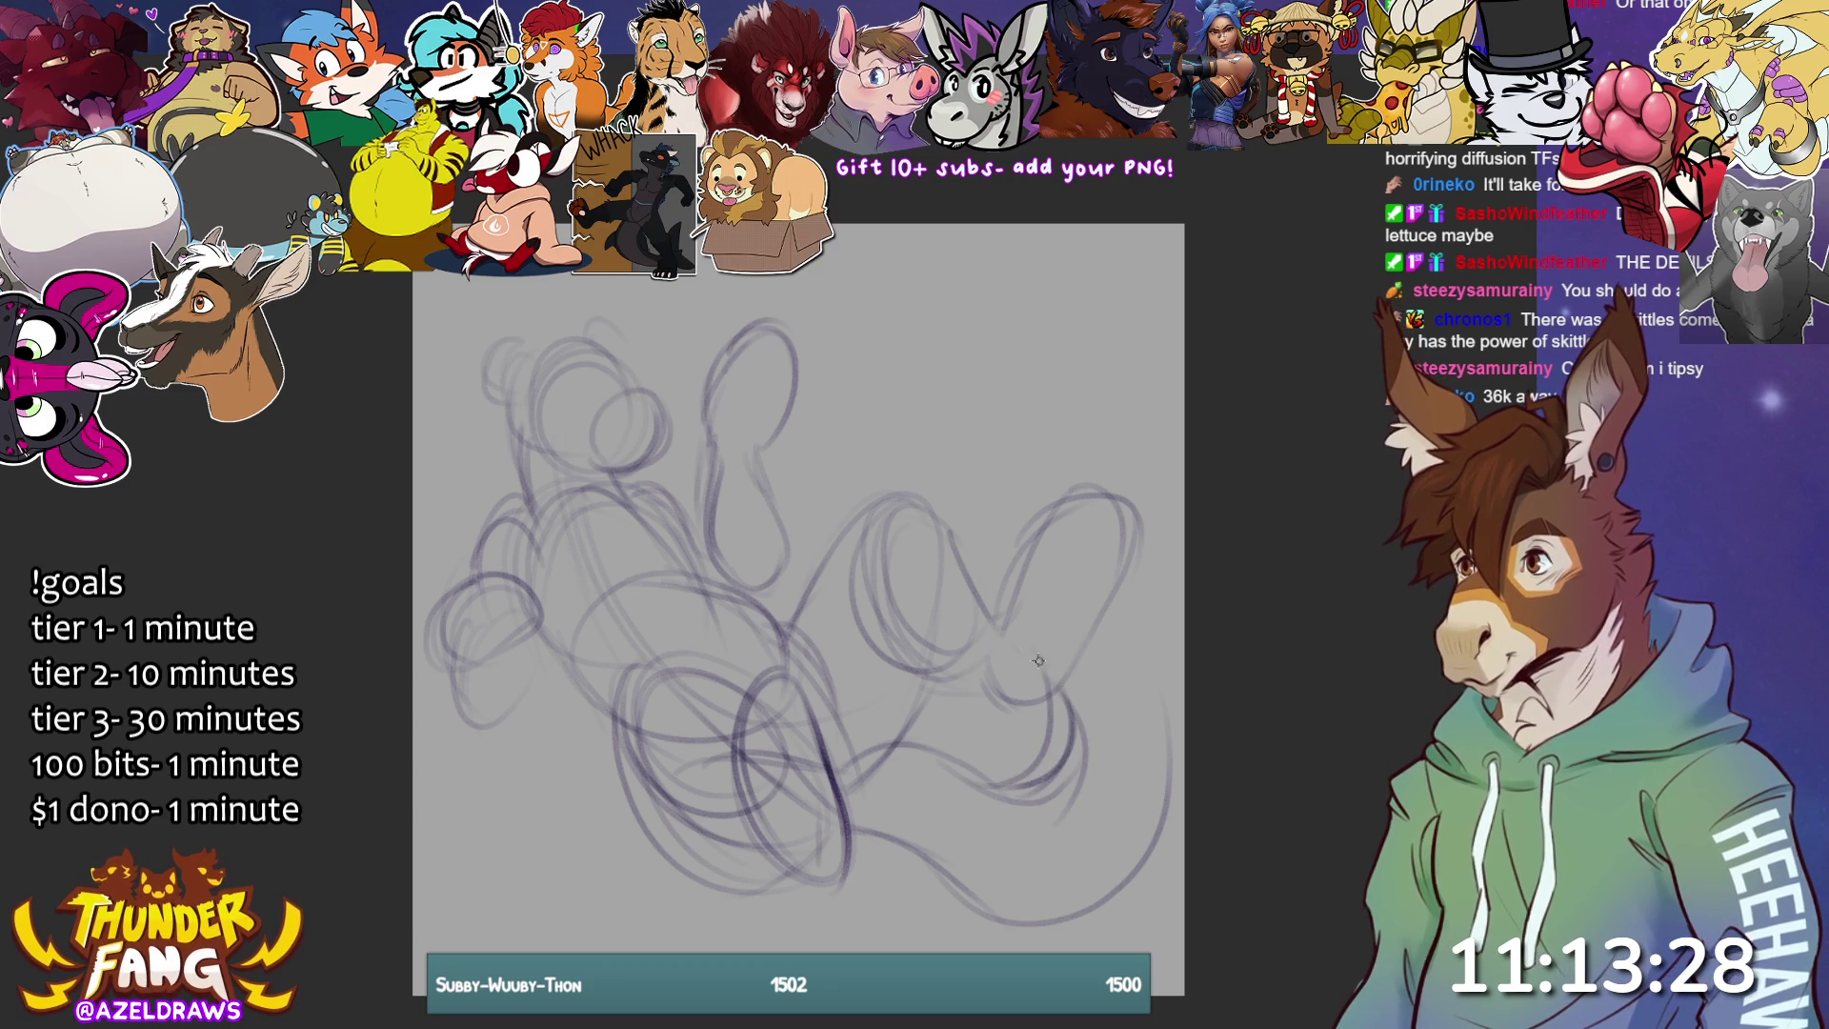
pyautogui.moveTo(1028, 621)
pyautogui.mouseDown()
pyautogui.moveTo(1077, 400)
pyautogui.moveTo(1038, 433)
pyautogui.moveTo(1162, 534)
pyautogui.moveTo(1174, 747)
pyautogui.mouseUp()
pyautogui.moveTo(1155, 648); pyautogui.dragTo(1169, 829)
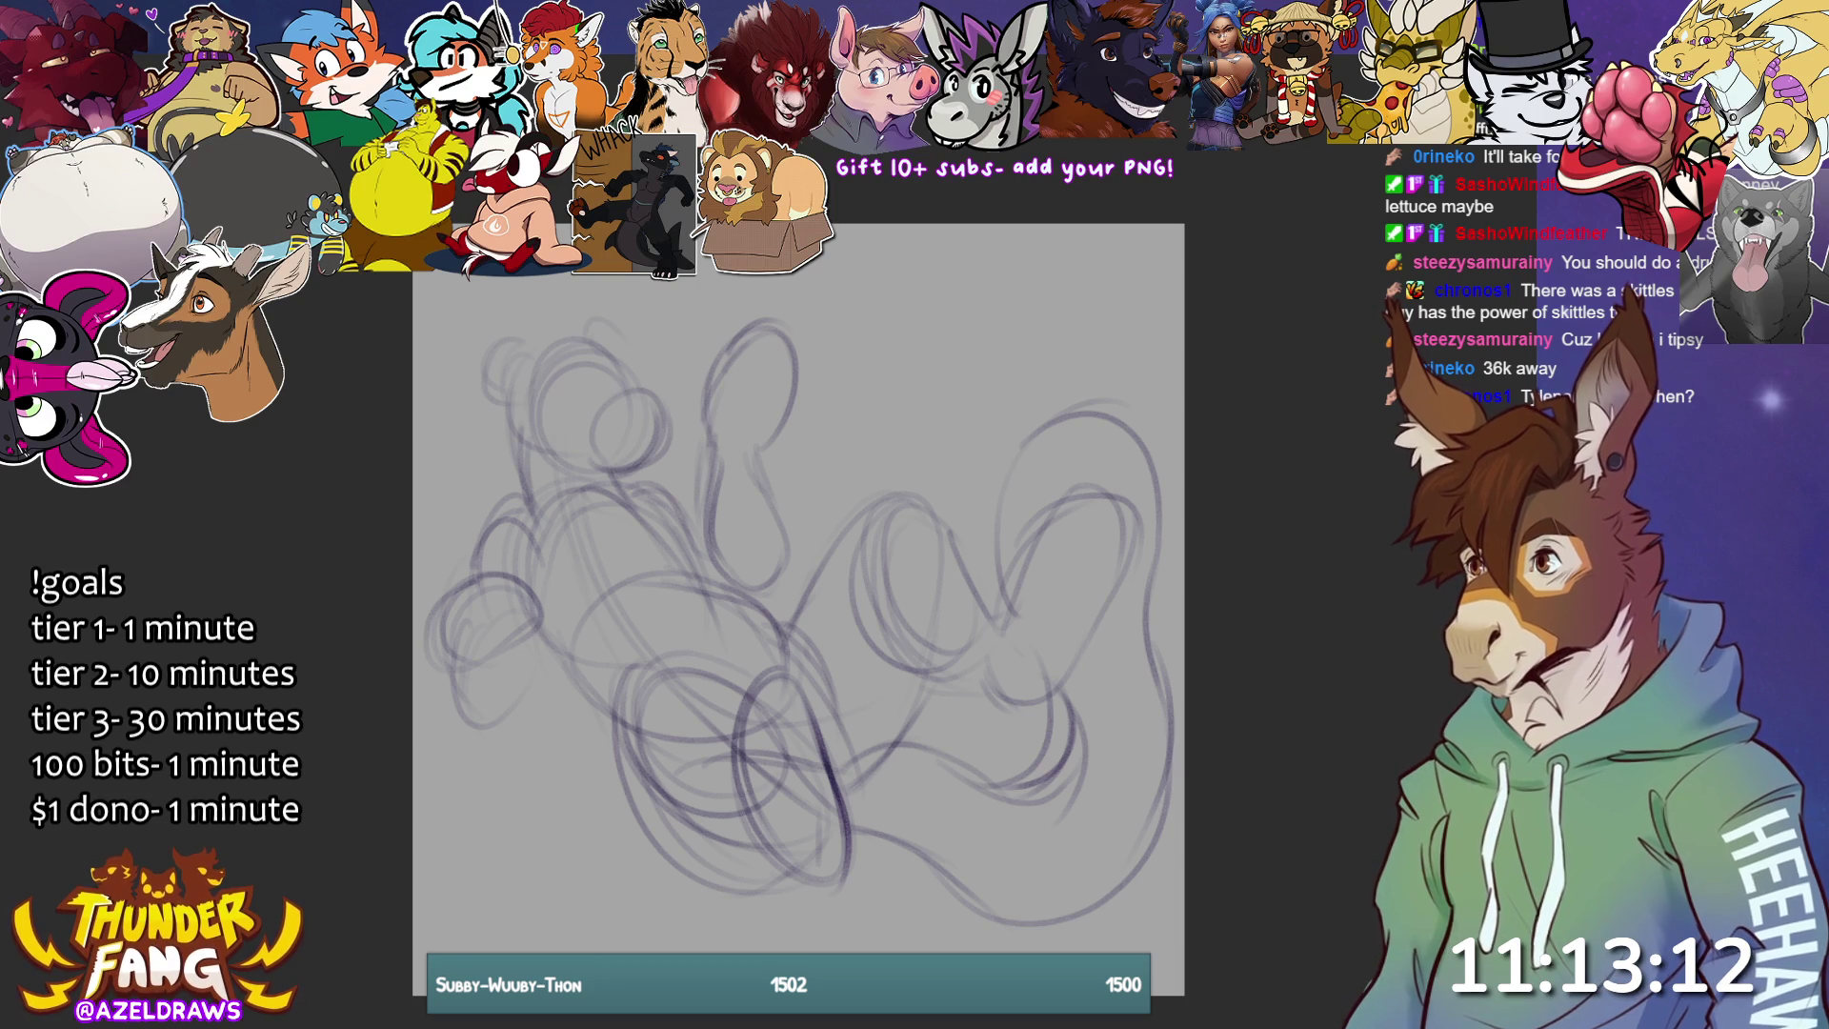
pyautogui.moveTo(607, 746)
pyautogui.mouseDown()
pyautogui.moveTo(646, 652)
pyautogui.moveTo(776, 650)
pyautogui.moveTo(838, 453)
pyautogui.moveTo(481, 315)
pyautogui.moveTo(591, 756)
pyautogui.mouseUp()
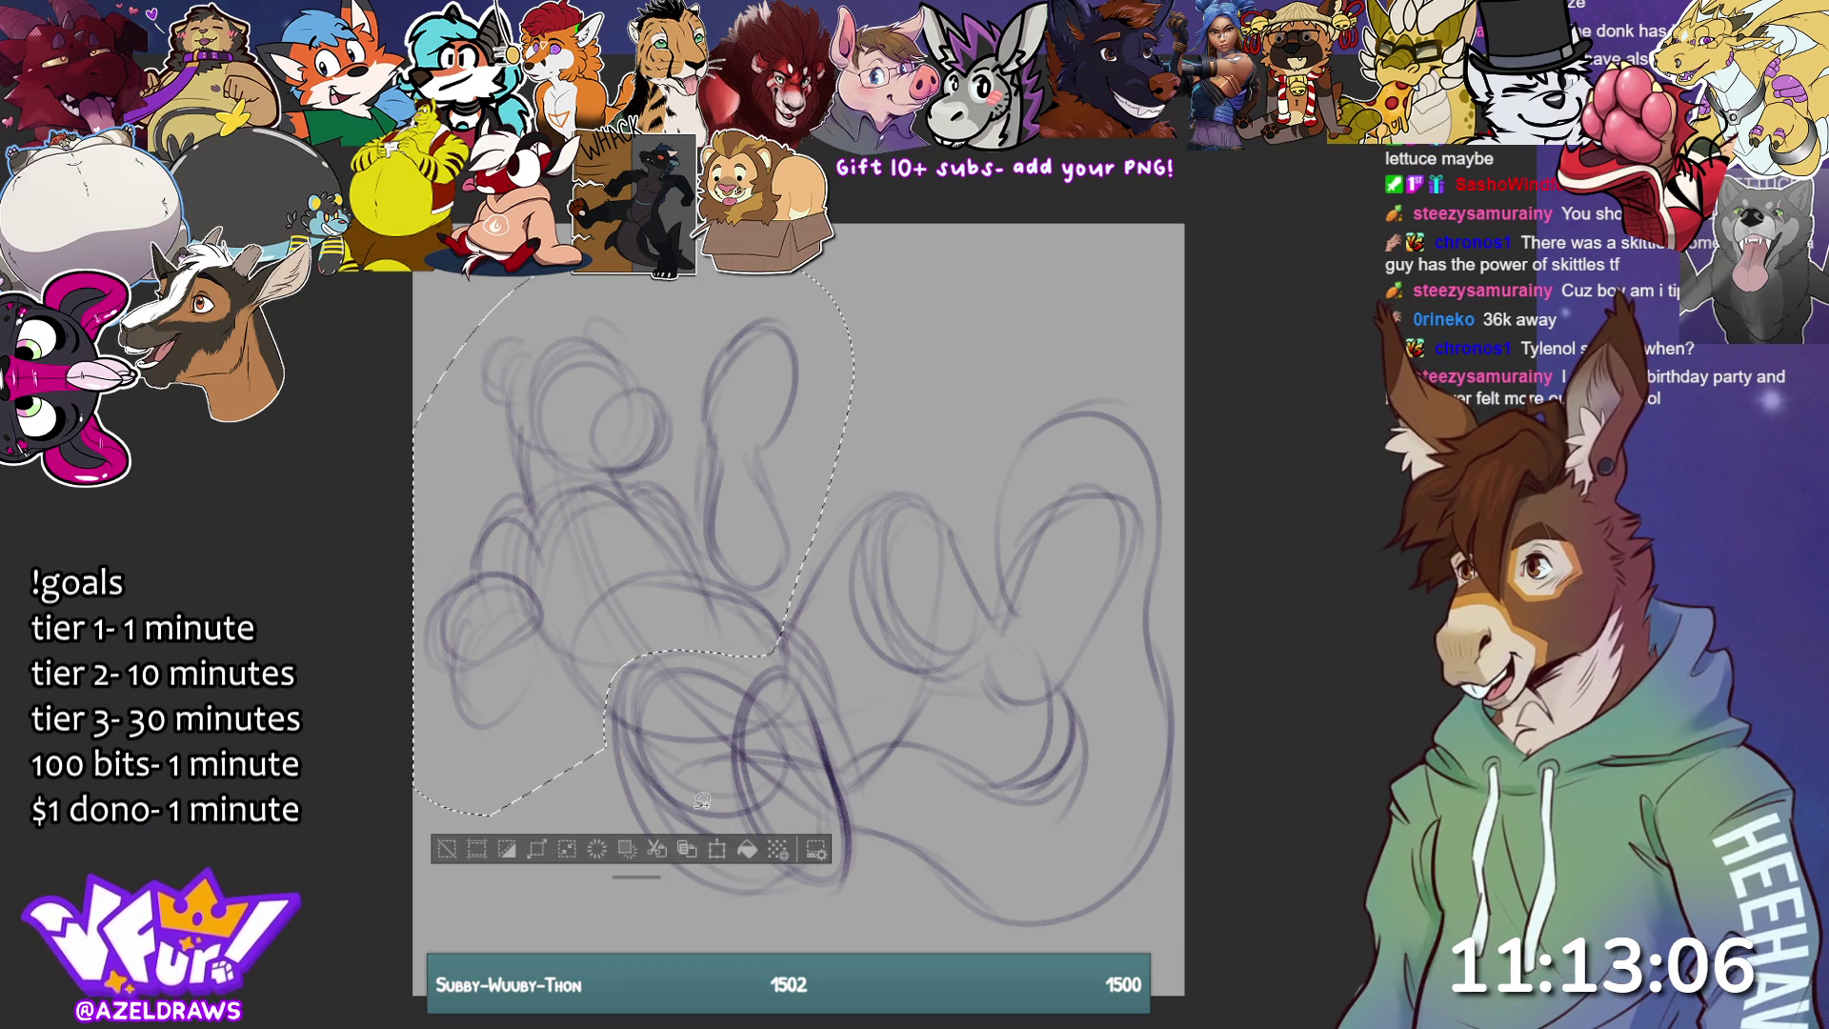
# - Scale the lasso-selected upper body slightly larger, apply it, and deselect
pyautogui.click(716, 850)
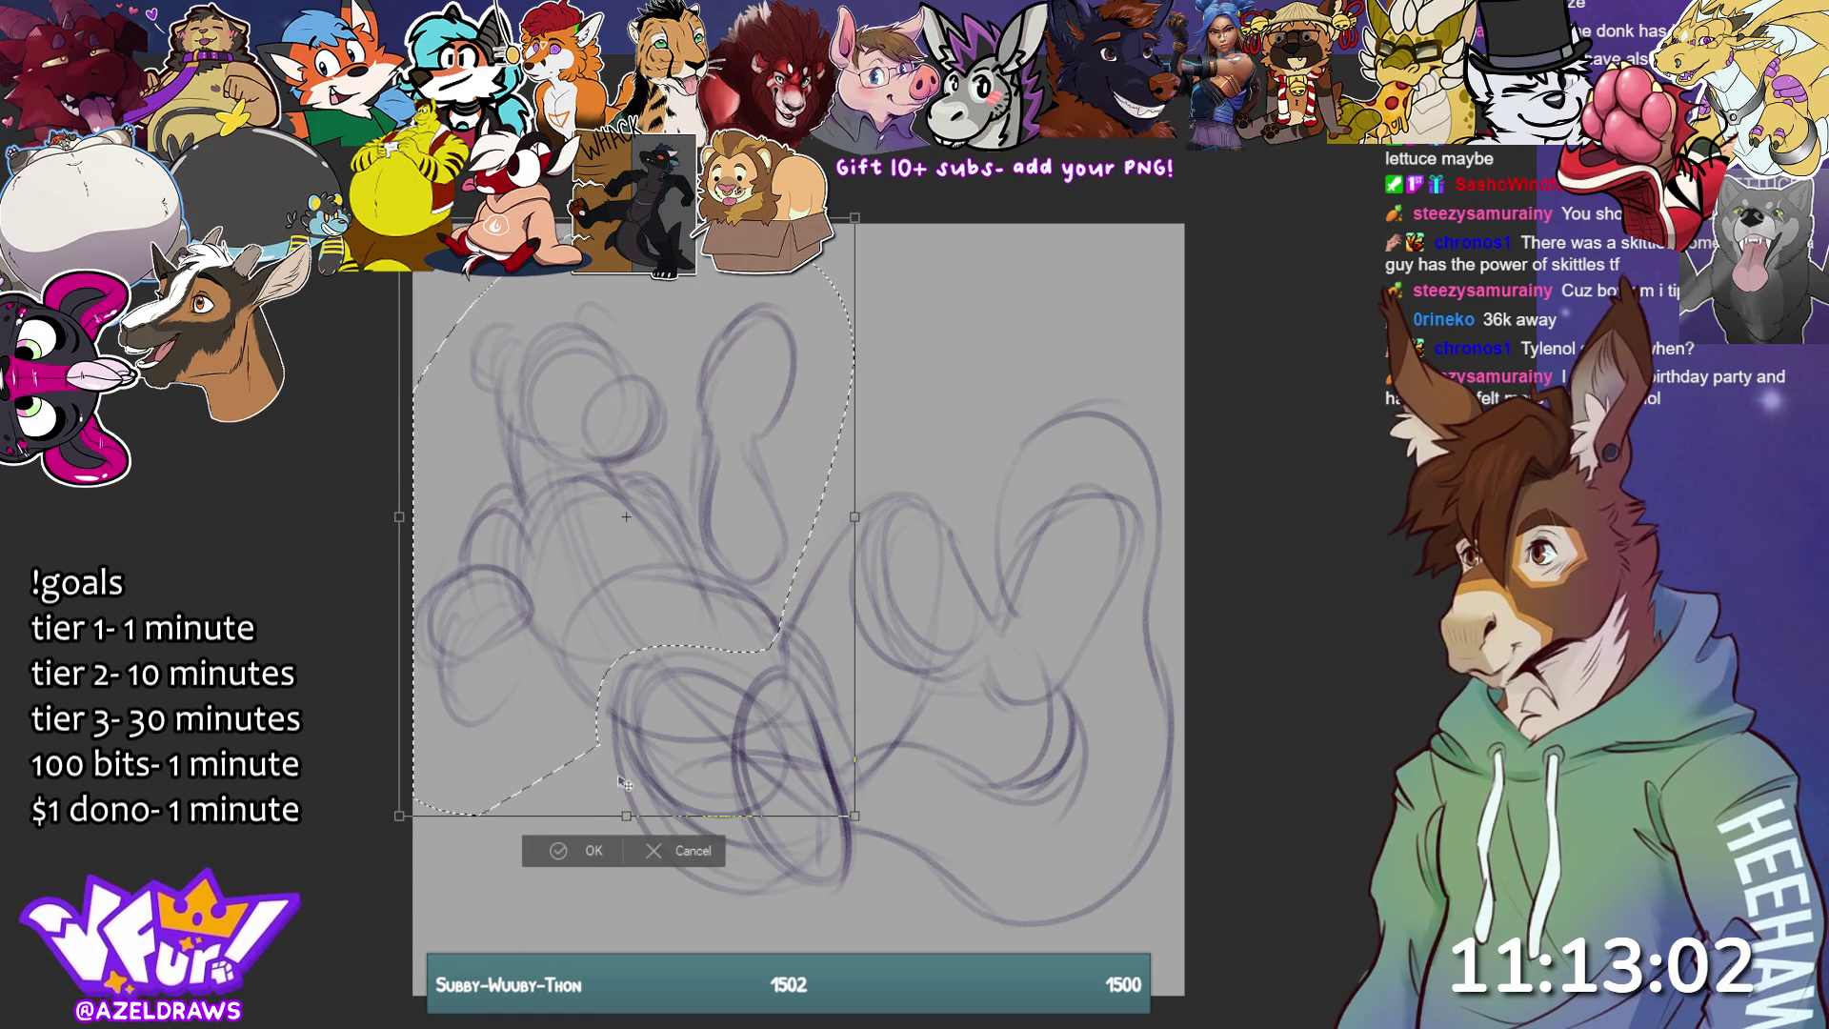
pyautogui.moveTo(854, 816)
pyautogui.mouseDown()
pyautogui.moveTo(934, 693)
pyautogui.moveTo(862, 825)
pyautogui.mouseUp()
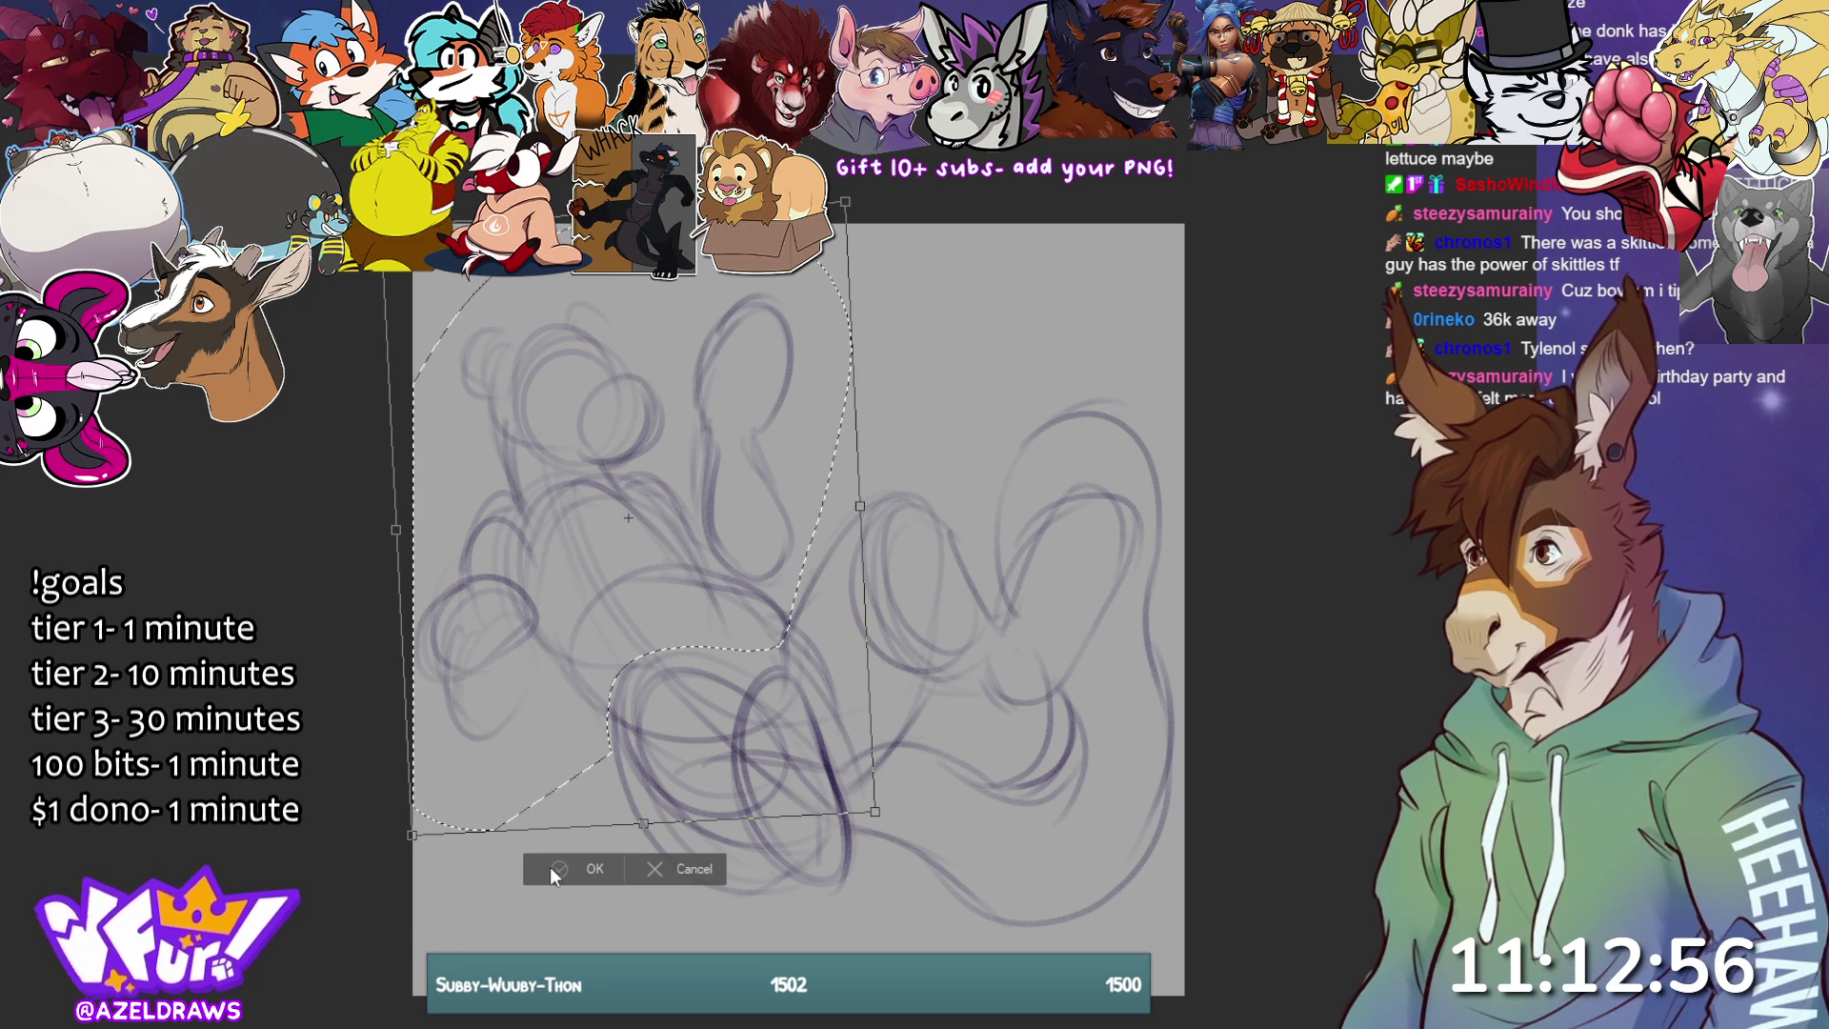
pyautogui.click(550, 869)
pyautogui.click(434, 864)
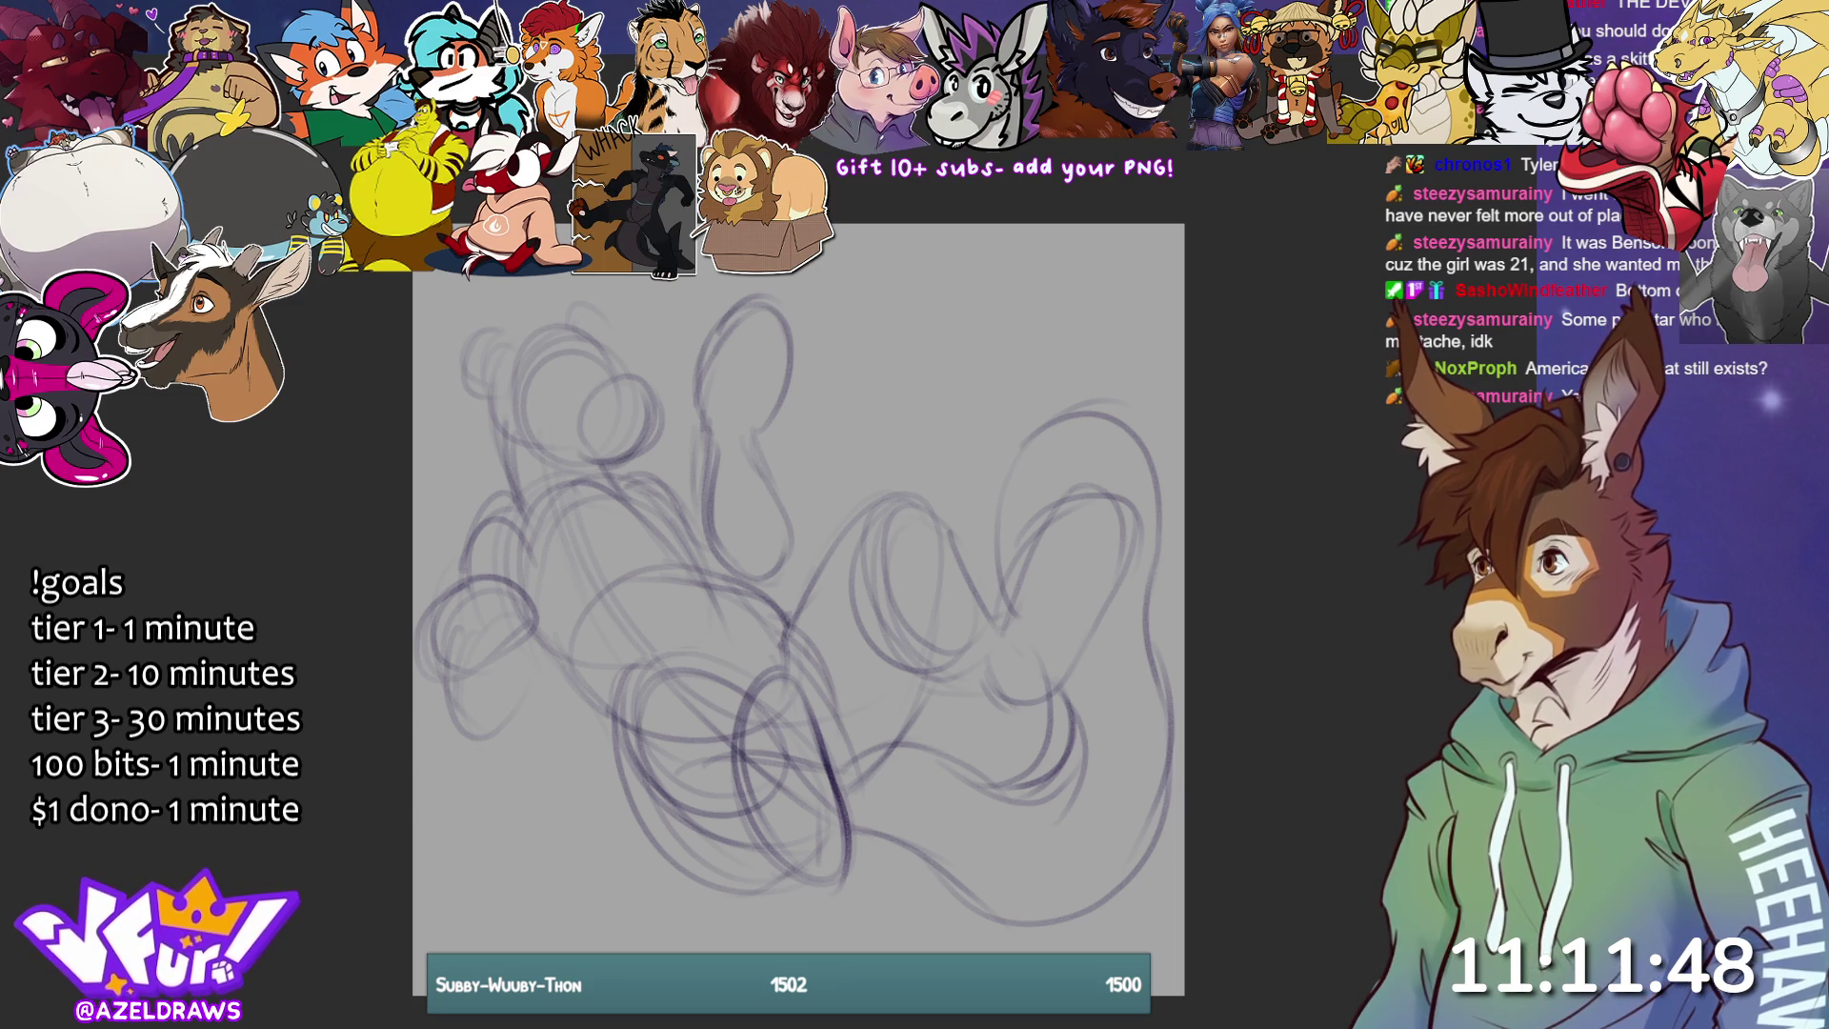
# - Add pencil strokes on the figure's left side and across the middle of its body
pyautogui.moveTo(526, 651); pyautogui.dragTo(600, 717)
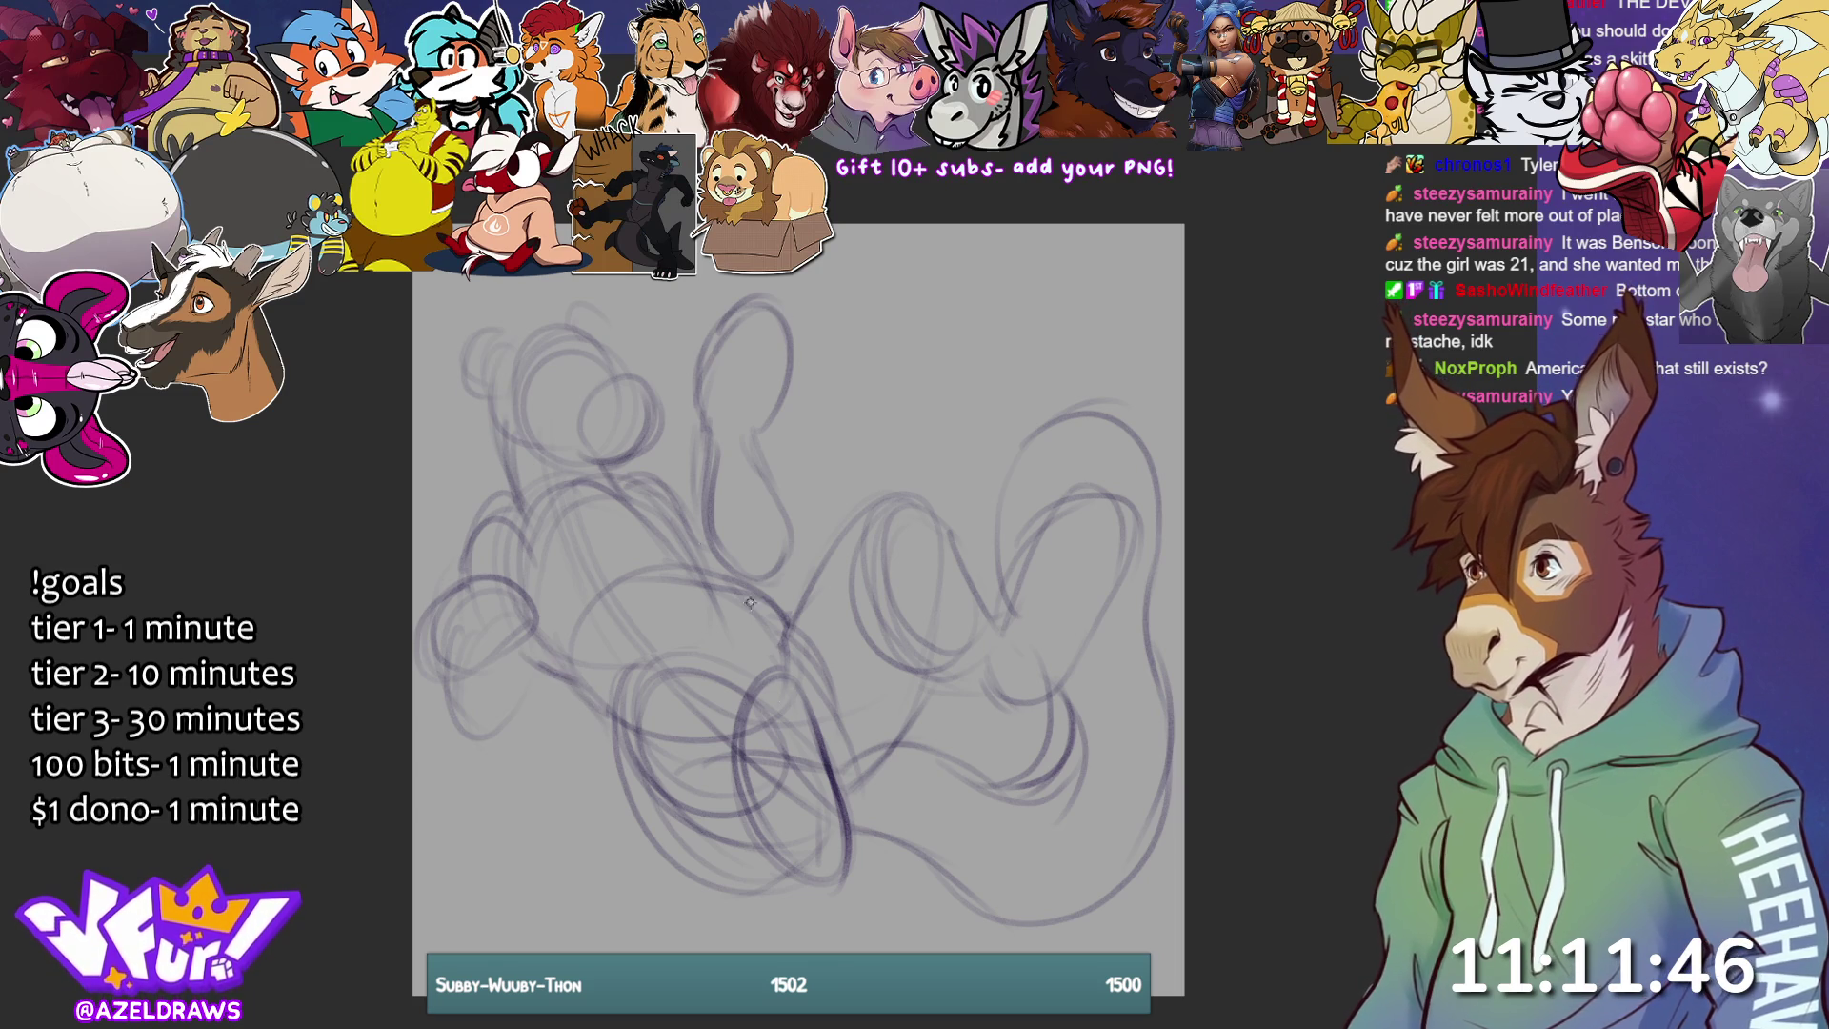
pyautogui.moveTo(645, 496)
pyautogui.mouseDown()
pyautogui.moveTo(703, 569)
pyautogui.moveTo(780, 598)
pyautogui.moveTo(800, 655)
pyautogui.mouseUp()
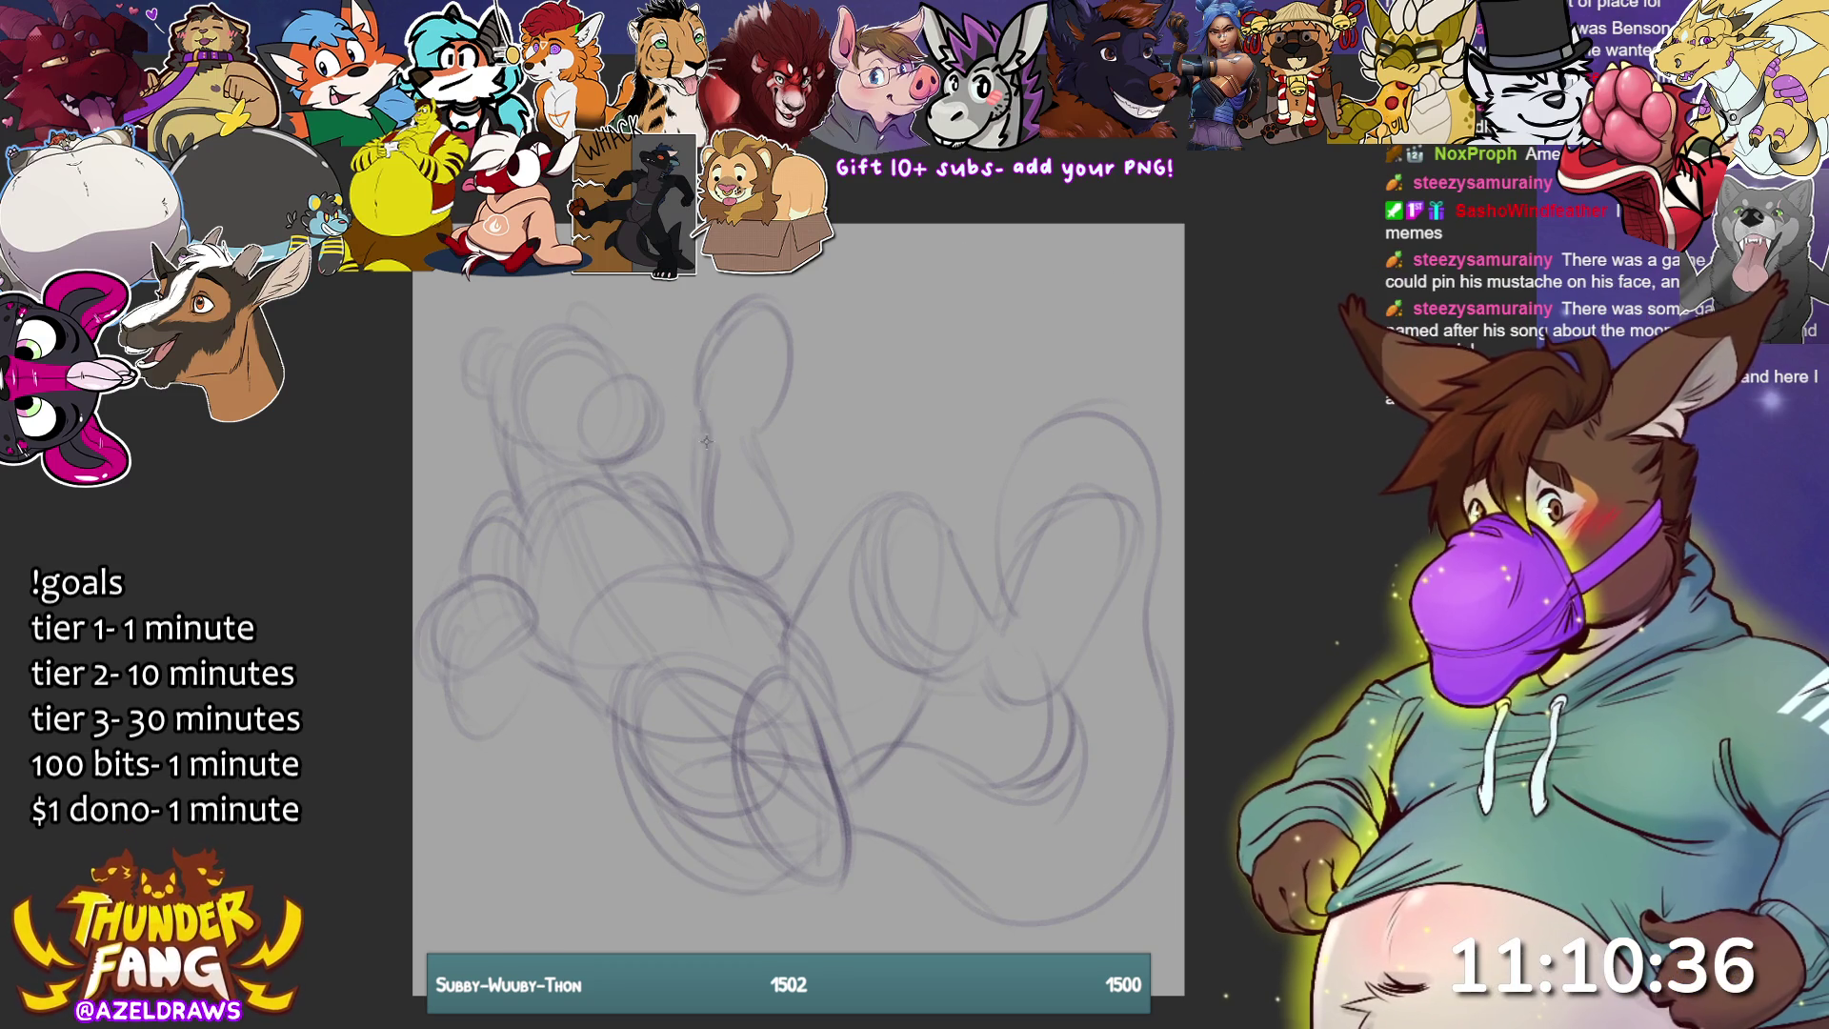
# - Undo the last short stroke near the upper body
pyautogui.hotkey('ctrl', 'z')
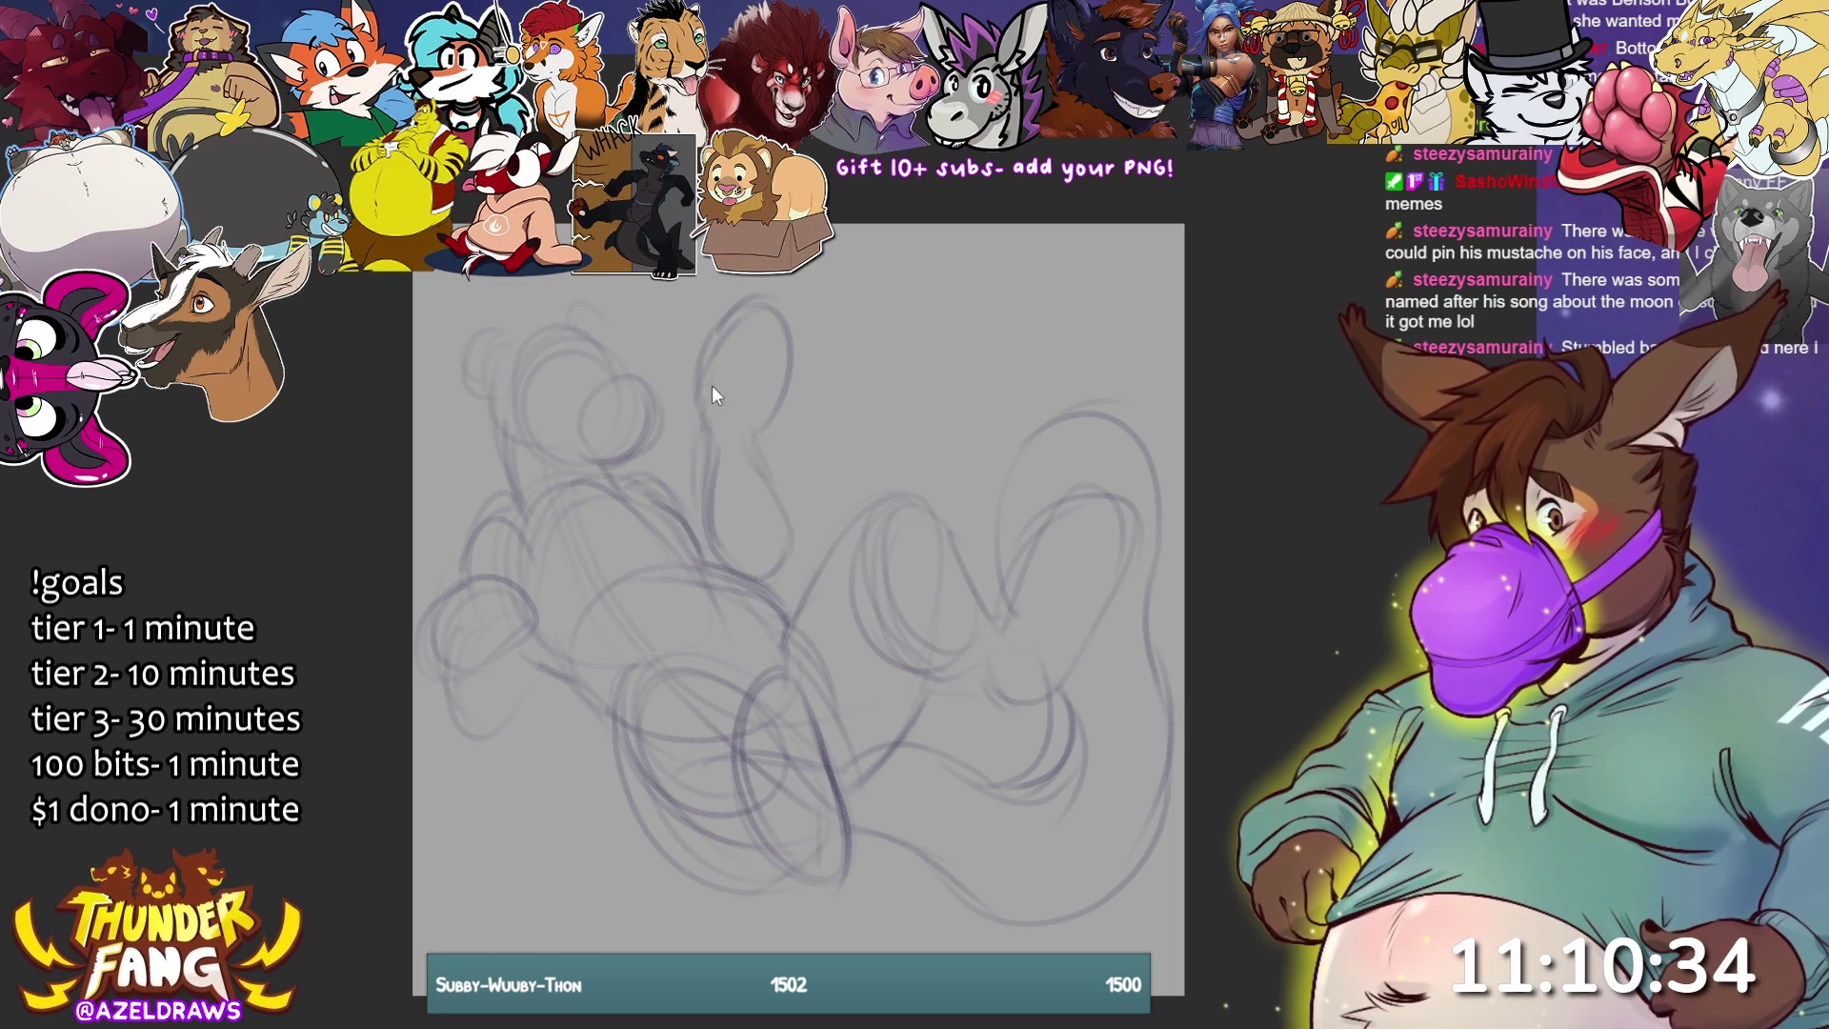